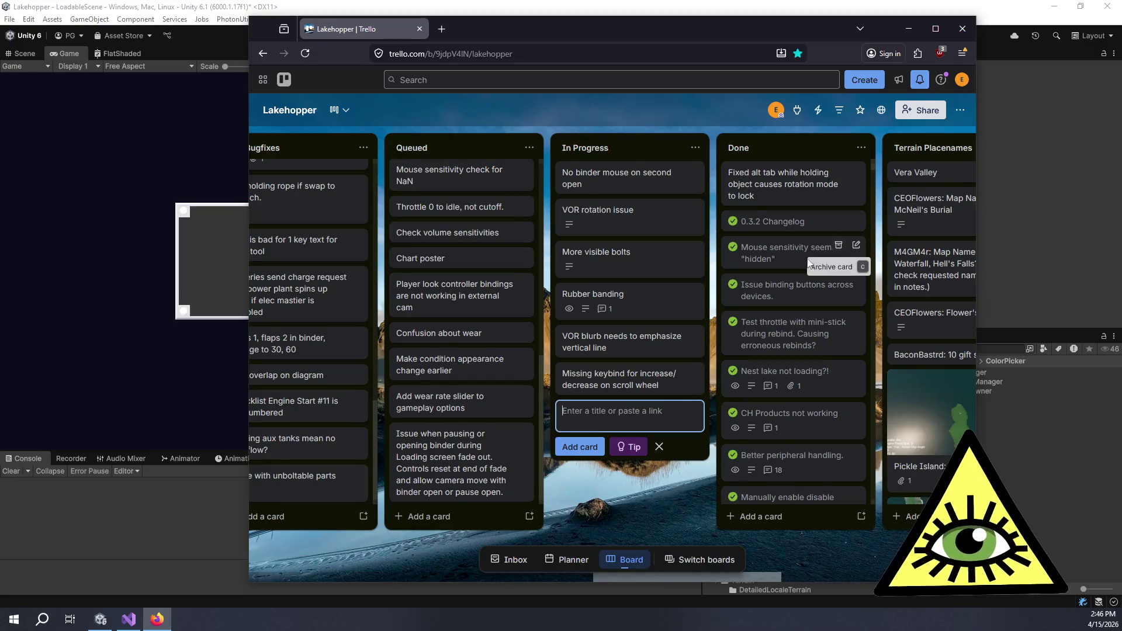
Discard the empty In Progress card and scroll the board back to the Planned list.
{"action": "left_click", "coordinate": [411, 556]}
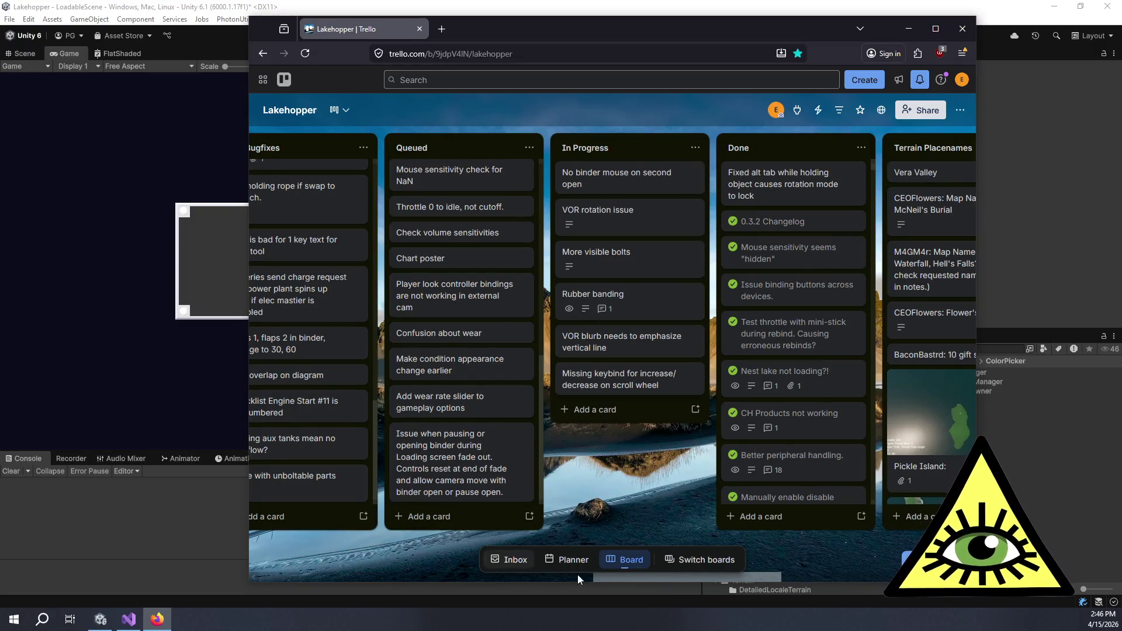
{"action": "mouse_move", "coordinate": [623, 577]}
{"action": "left_mouse_down"}
{"action": "mouse_move", "coordinate": [507, 553]}
{"action": "mouse_move", "coordinate": [265, 535]}
{"action": "left_mouse_up"}
{"action": "scroll", "coordinate": [335, 444], "scroll_direction": "down", "scroll_amount": 10}
{"action": "scroll", "coordinate": [342, 439], "scroll_direction": "down", "scroll_amount": 10}
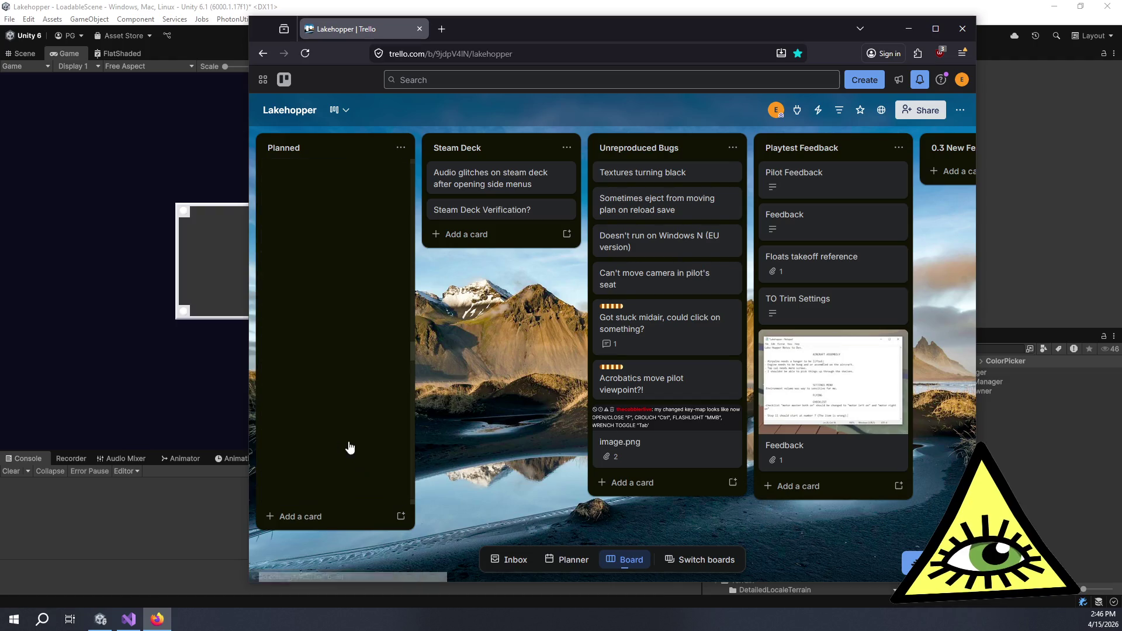
{"action": "scroll", "coordinate": [342, 445], "scroll_direction": "down", "scroll_amount": 5}
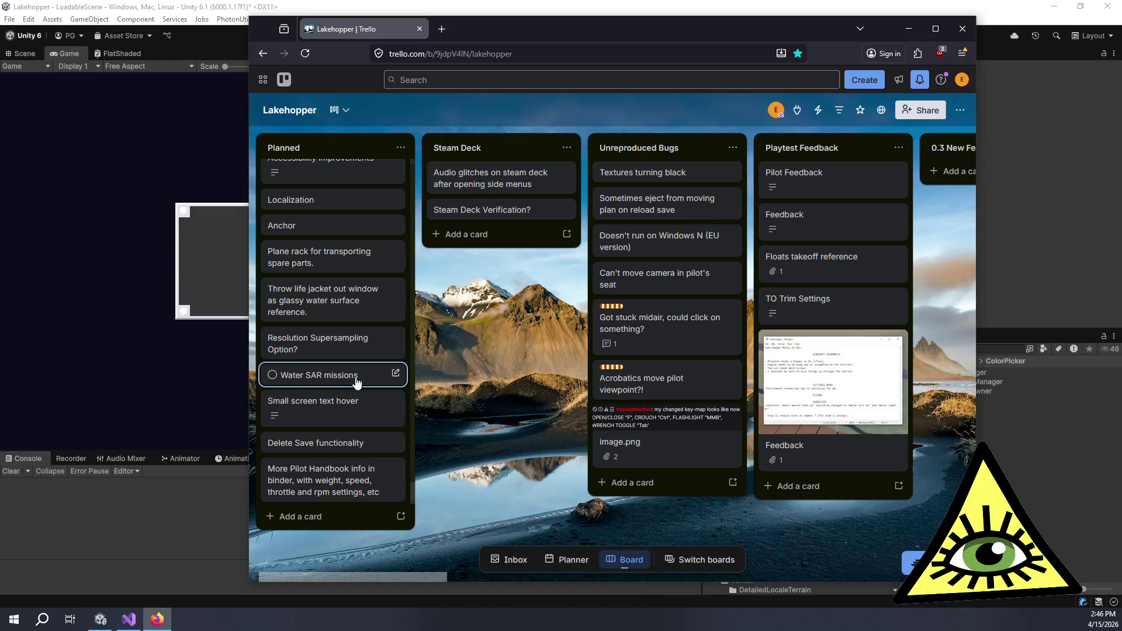
{"action": "scroll", "coordinate": [352, 419], "scroll_direction": "up", "scroll_amount": 5}
{"action": "scroll", "coordinate": [360, 422], "scroll_direction": "up", "scroll_amount": 3}
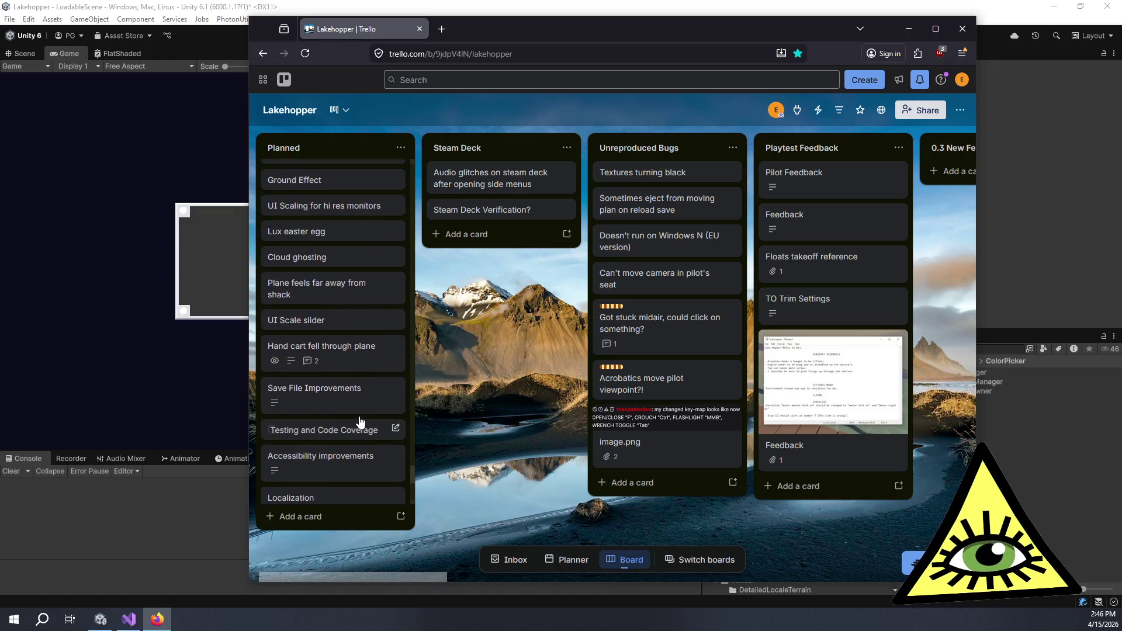
{"action": "scroll", "coordinate": [359, 422], "scroll_direction": "up", "scroll_amount": 5}
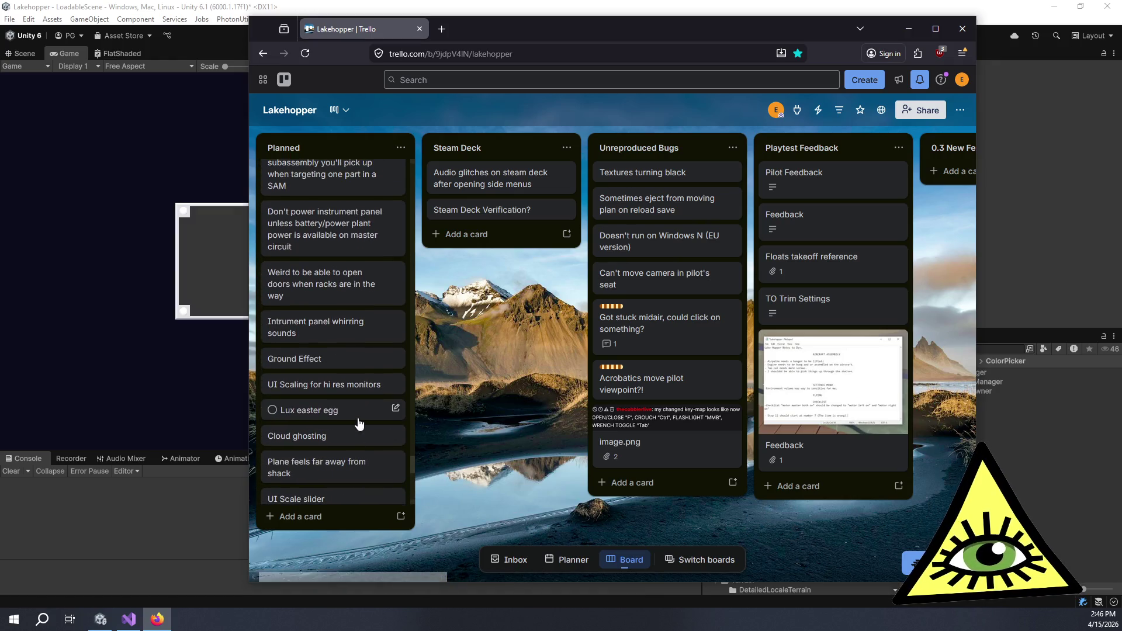
{"action": "mouse_move", "coordinate": [425, 579]}
{"action": "left_mouse_down"}
{"action": "mouse_move", "coordinate": [543, 570]}
{"action": "mouse_move", "coordinate": [517, 567]}
{"action": "mouse_move", "coordinate": [660, 577]}
{"action": "left_mouse_up"}
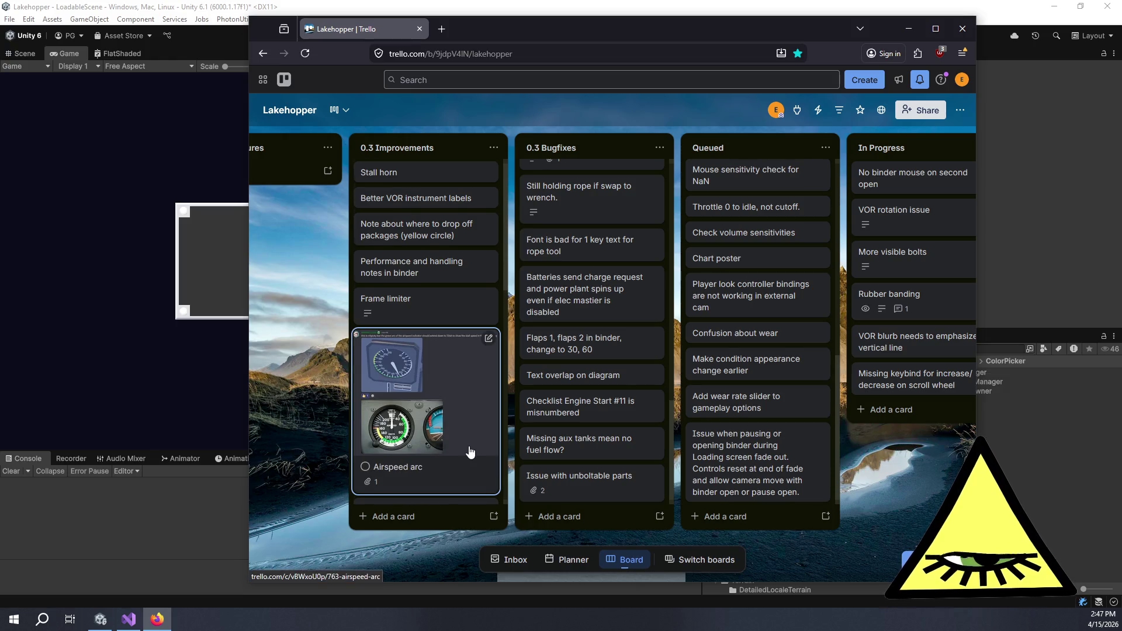
{"action": "scroll", "coordinate": [471, 451], "scroll_direction": "down", "scroll_amount": 10}
{"action": "scroll", "coordinate": [466, 461], "scroll_direction": "down", "scroll_amount": 1}
{"action": "left_click_drag", "start_coordinate": [541, 577], "coordinate": [271, 552]}
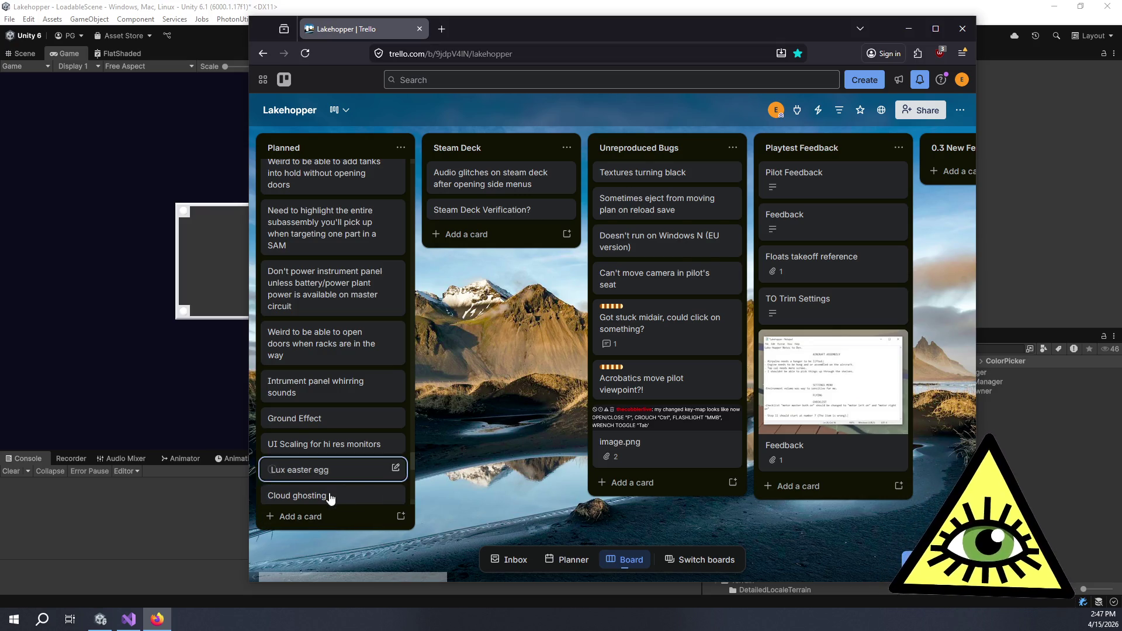
Add a 'Tweak/repair VOR frequency setting' card at the end of Planned and open it.
{"action": "left_click", "coordinate": [322, 517]}
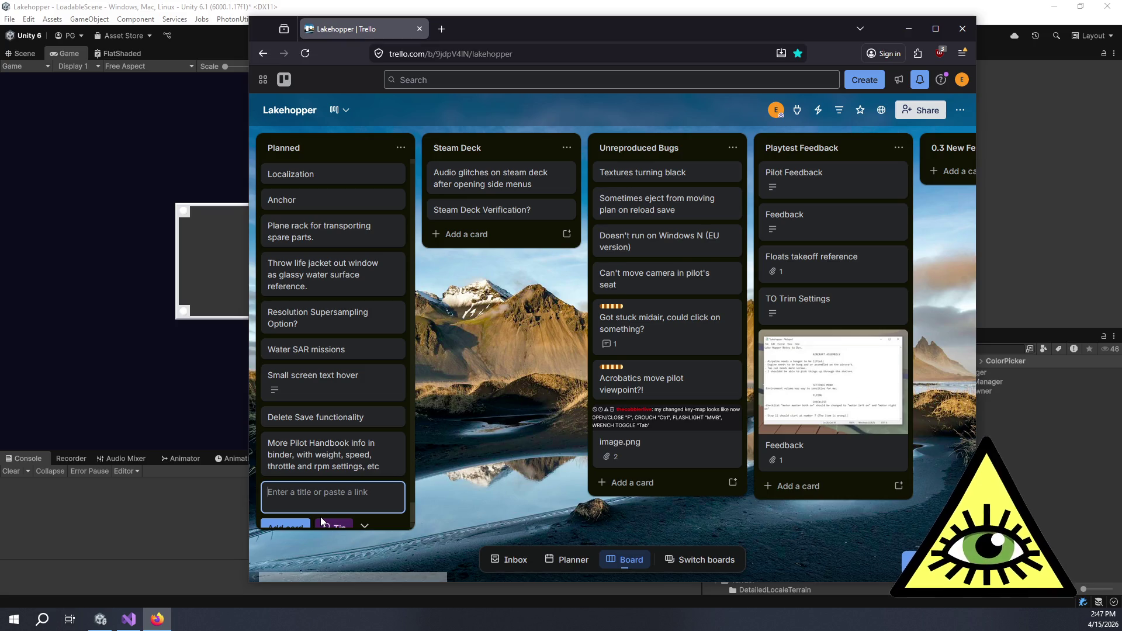
{"action": "type", "text": "Tewa"}
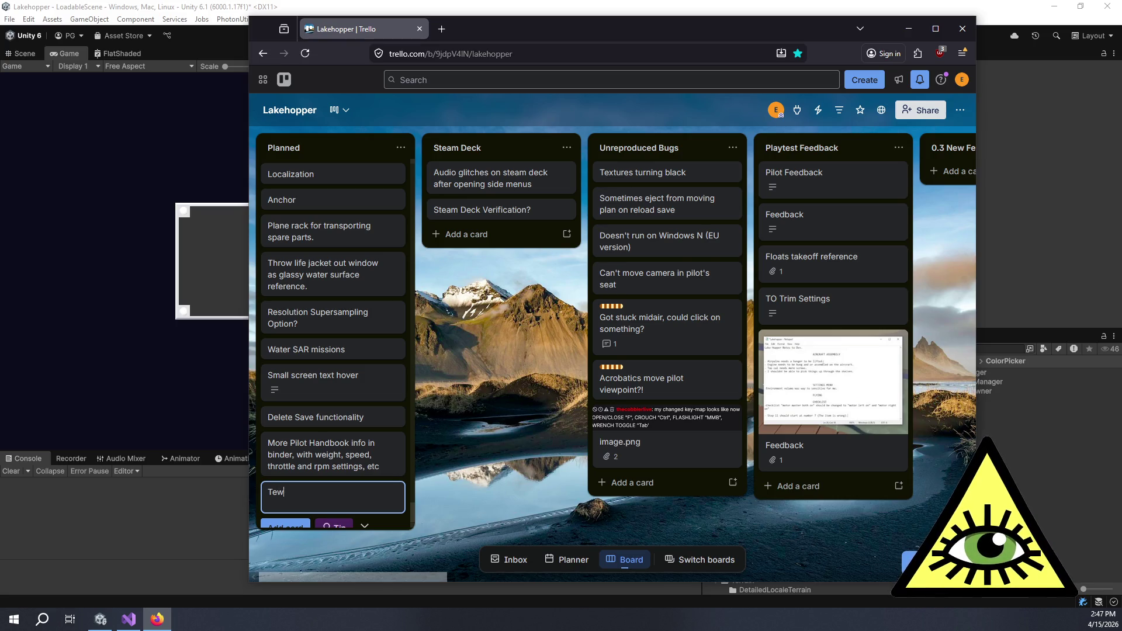
{"action": "key", "text": "BackSpace"}
{"action": "type", "text": "Tweak/repair VOR freq"}
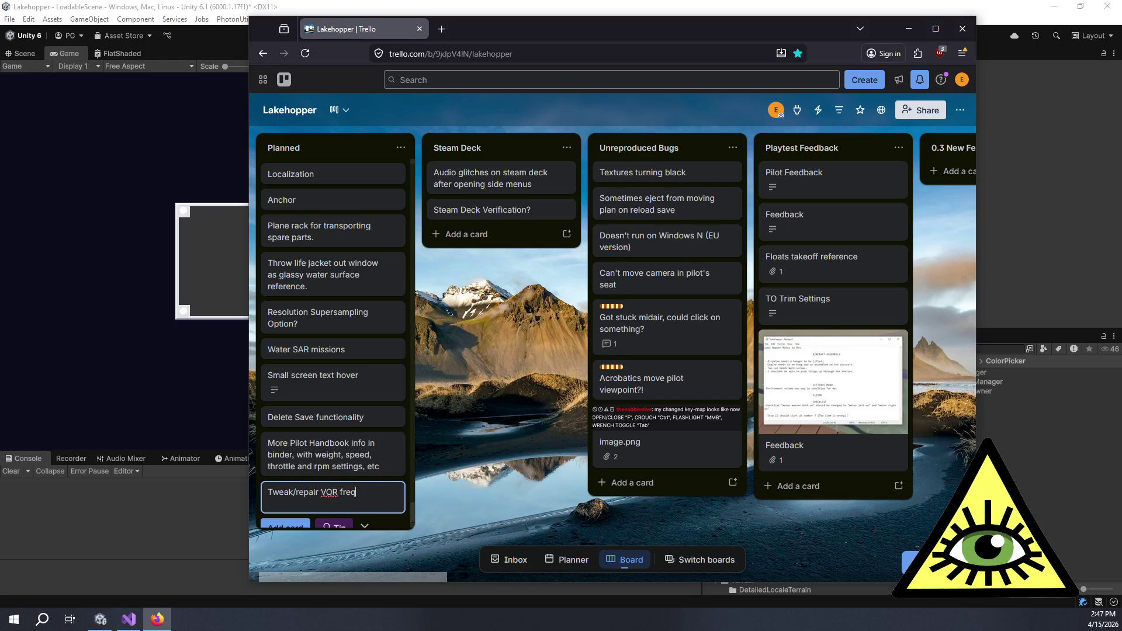
{"action": "type", "text": "ing"}
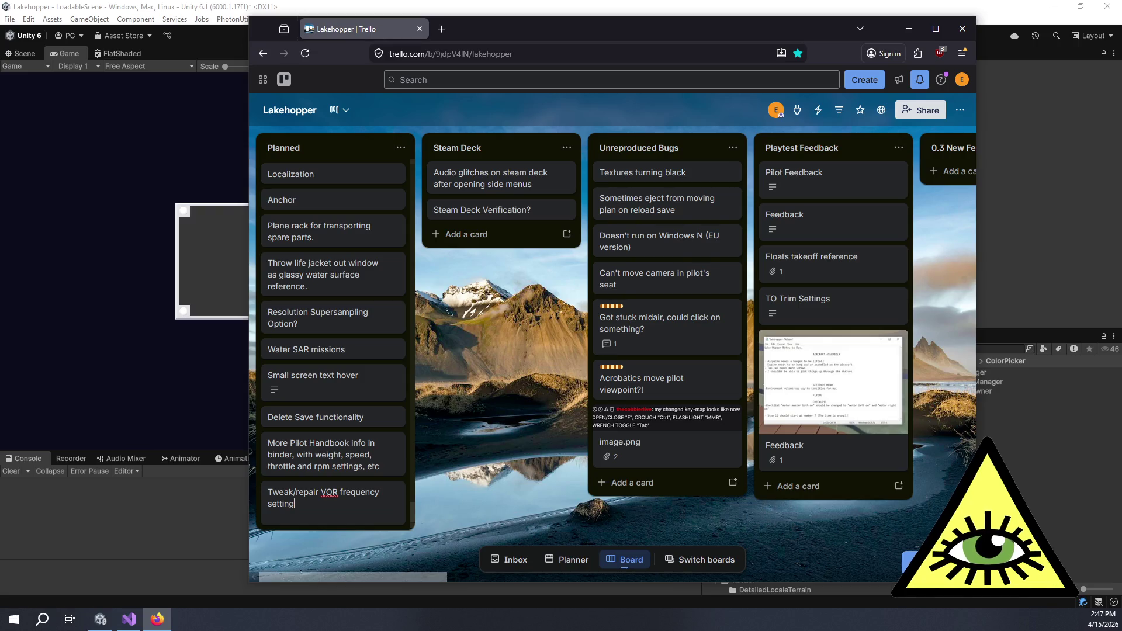
{"action": "key", "text": "Return"}
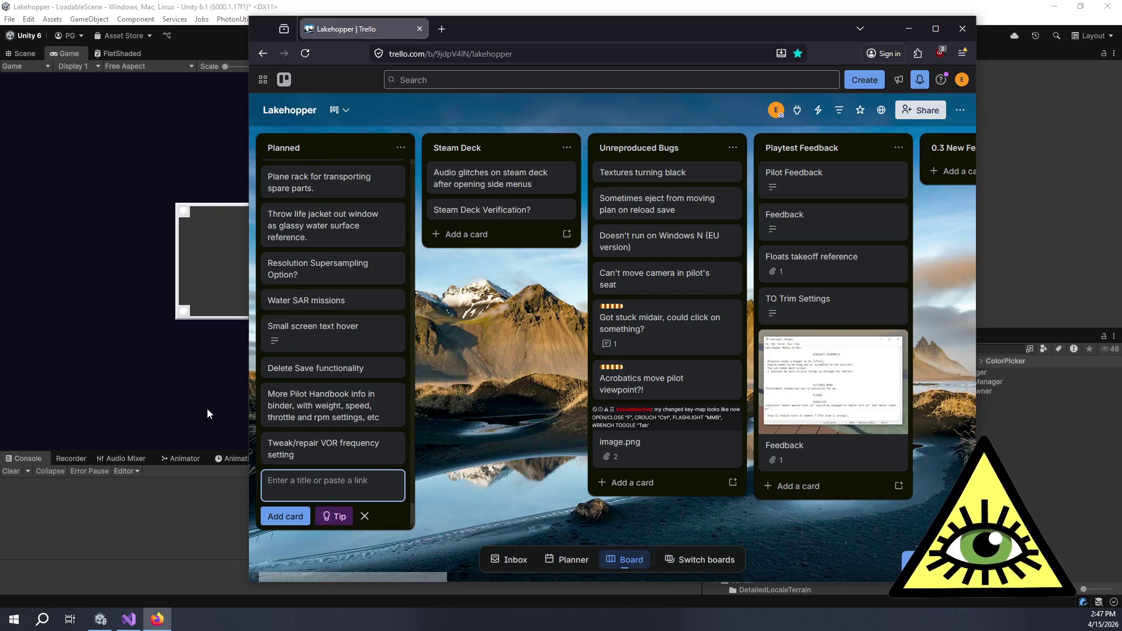
{"action": "left_click", "coordinate": [308, 451]}
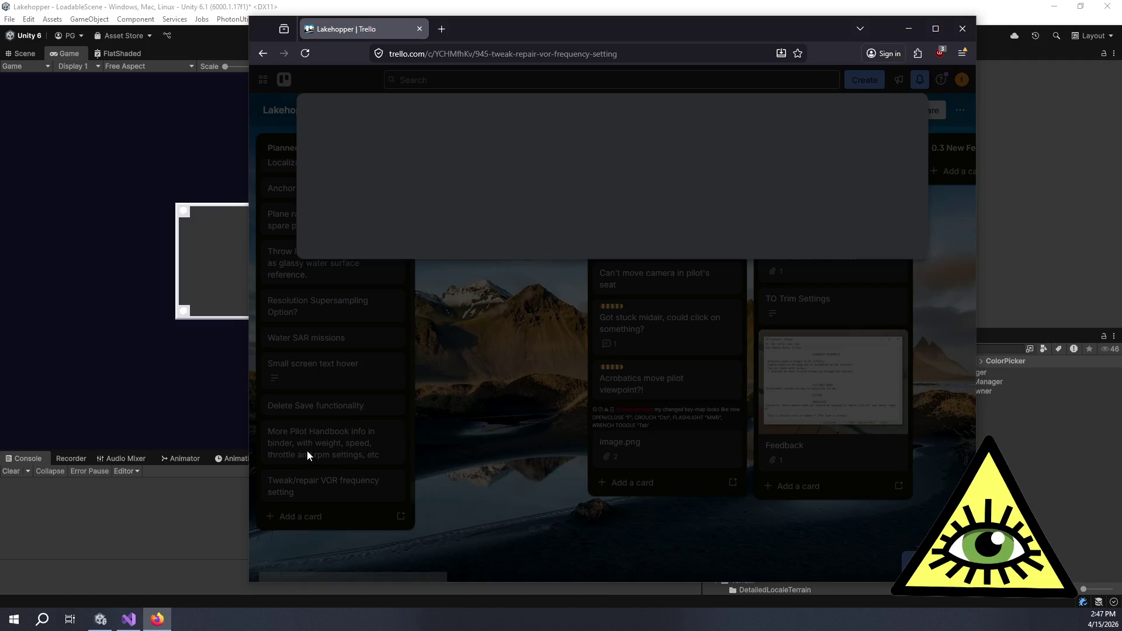
Save a description about players repairing or adjusting VOR frequencies, then close the card.
{"action": "left_click", "coordinate": [478, 252]}
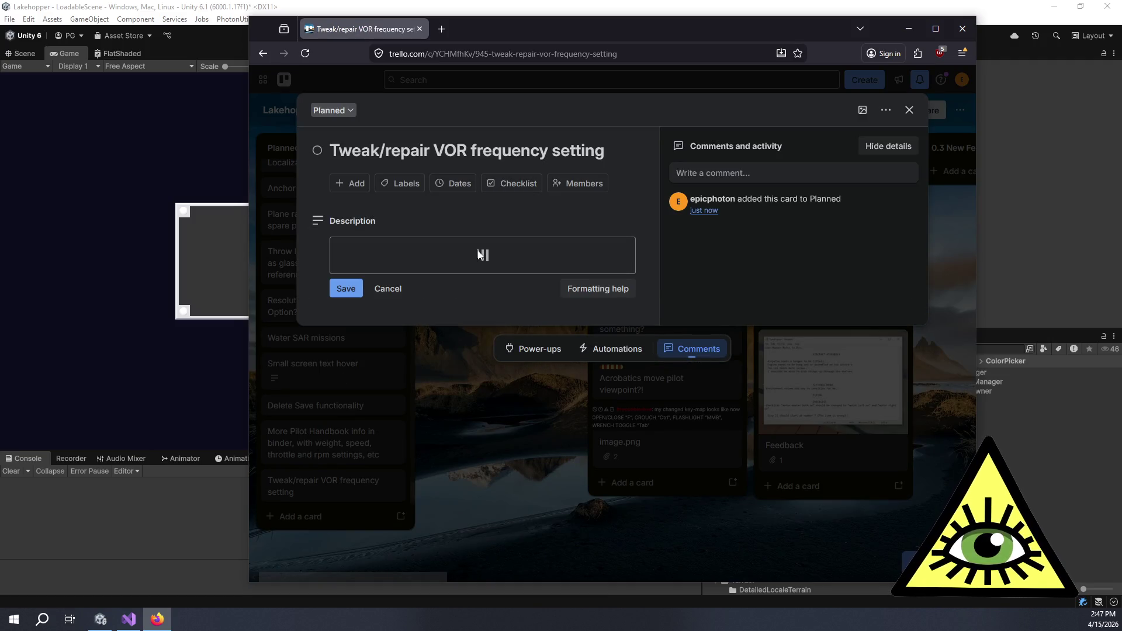
{"action": "type", "text": "Players"}
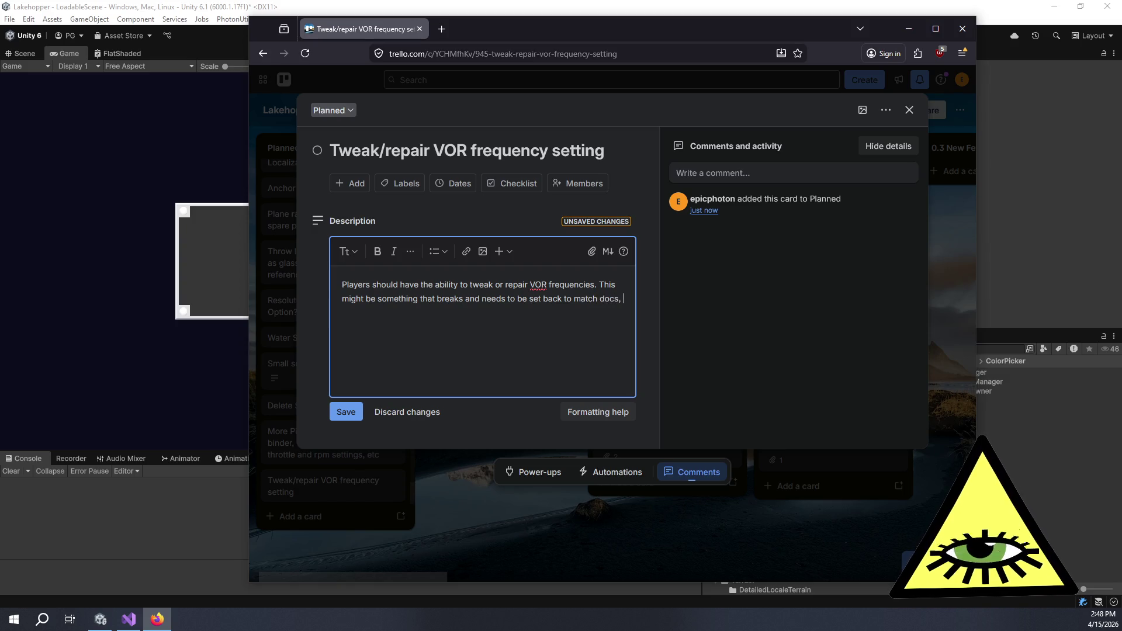
{"action": "type", "text": "or maybe something the player has control over?"}
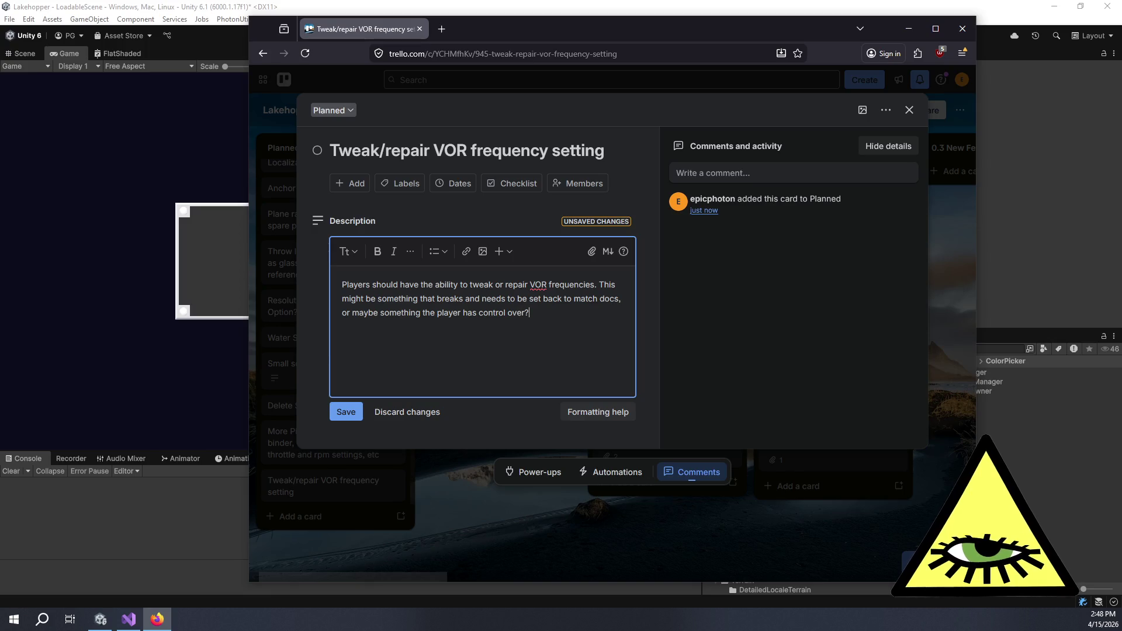
{"action": "left_click", "coordinate": [344, 413]}
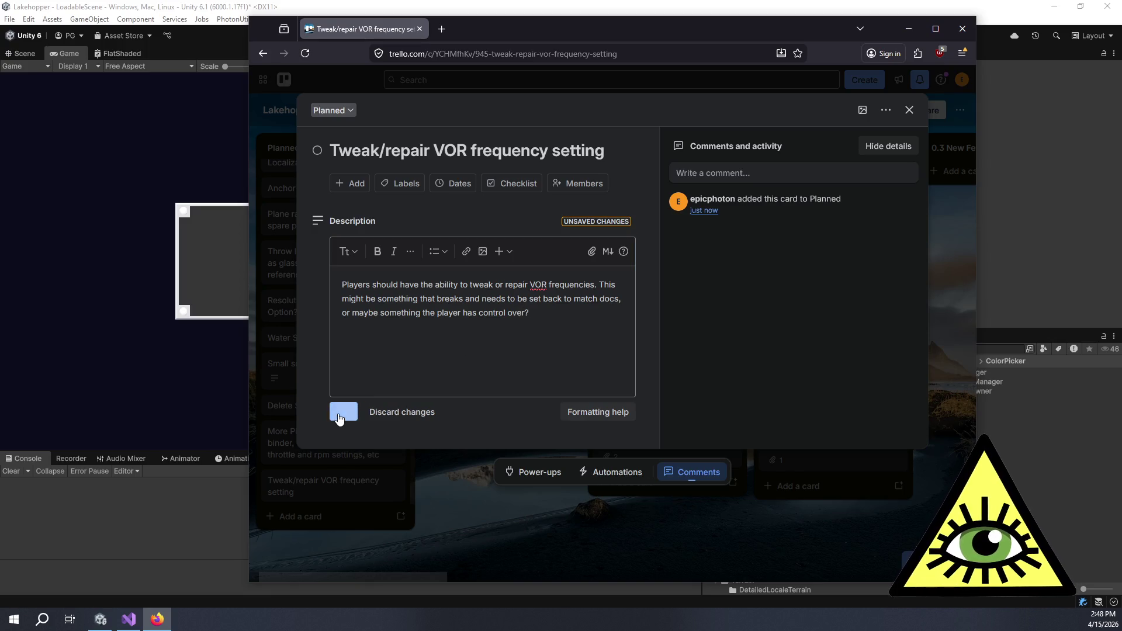
{"action": "left_click", "coordinate": [467, 509]}
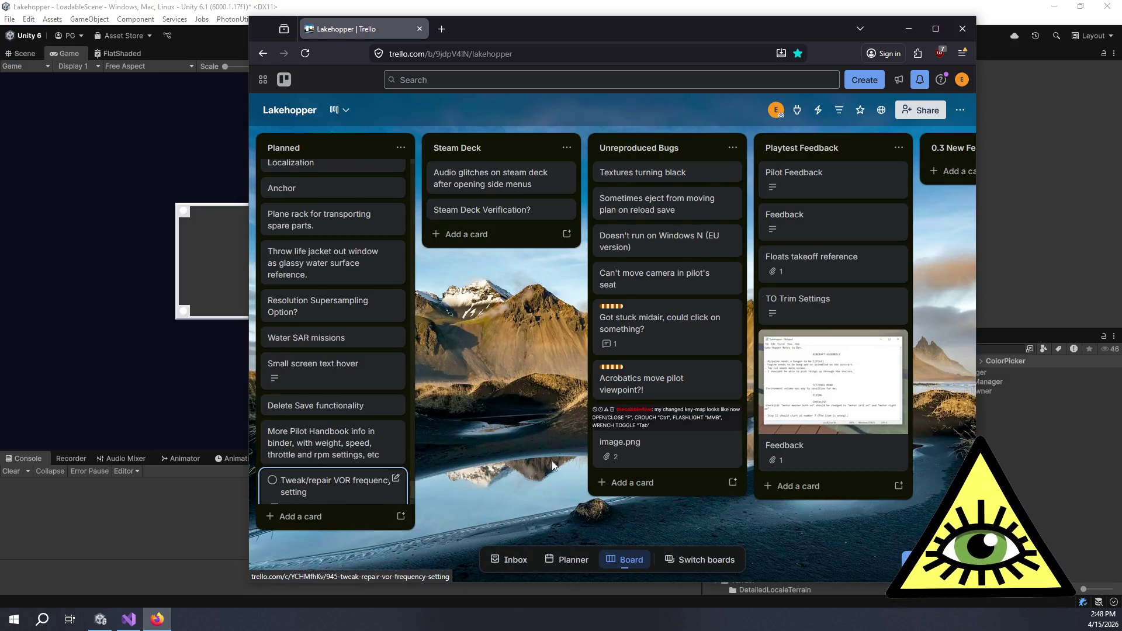
Scroll through the 0.3 New Features, Queued, In Progress and Done lists, then bring Unity forward.
{"action": "left_click_drag", "start_coordinate": [543, 462], "coordinate": [108, 429]}
{"action": "scroll", "coordinate": [905, 360], "scroll_direction": "right", "scroll_amount": 8}
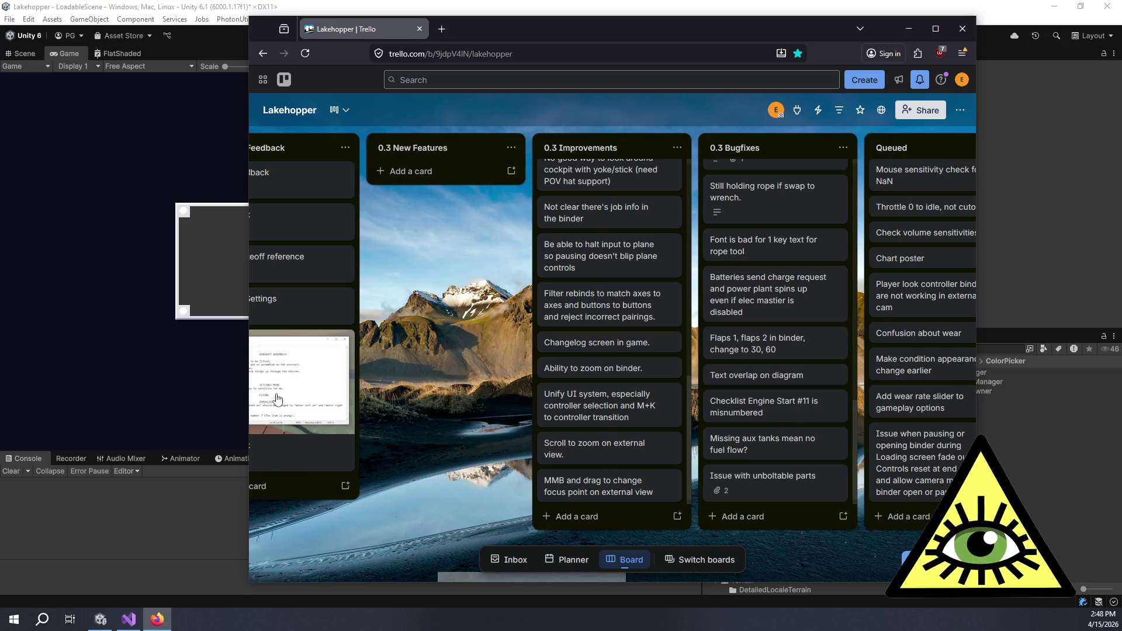
{"action": "scroll", "coordinate": [280, 388], "scroll_direction": "right", "scroll_amount": 2}
{"action": "left_click_drag", "start_coordinate": [948, 454], "coordinate": [894, 460]}
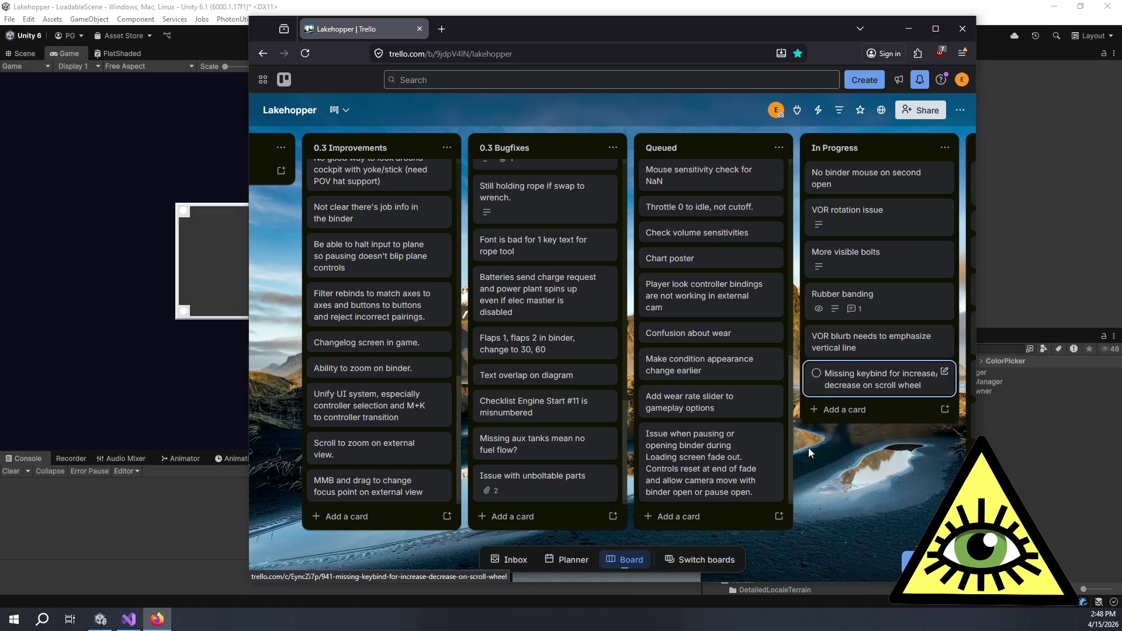
{"action": "mouse_move", "coordinate": [657, 578]}
{"action": "left_mouse_down"}
{"action": "mouse_move", "coordinate": [713, 576]}
{"action": "mouse_move", "coordinate": [694, 580]}
{"action": "left_mouse_up"}
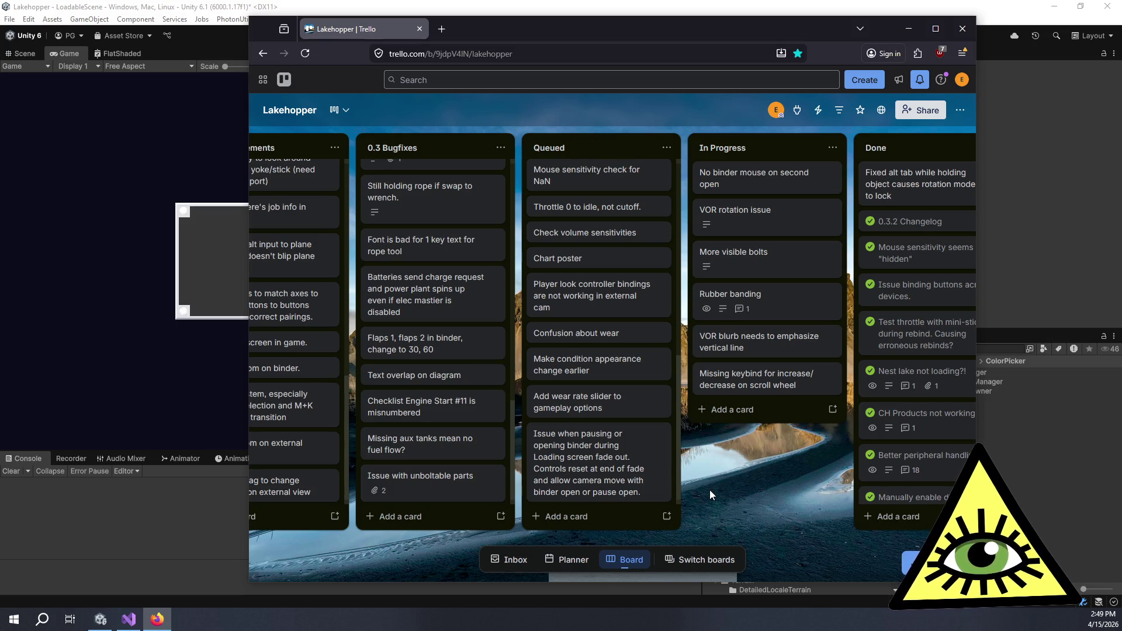
{"action": "left_click", "coordinate": [1050, 467]}
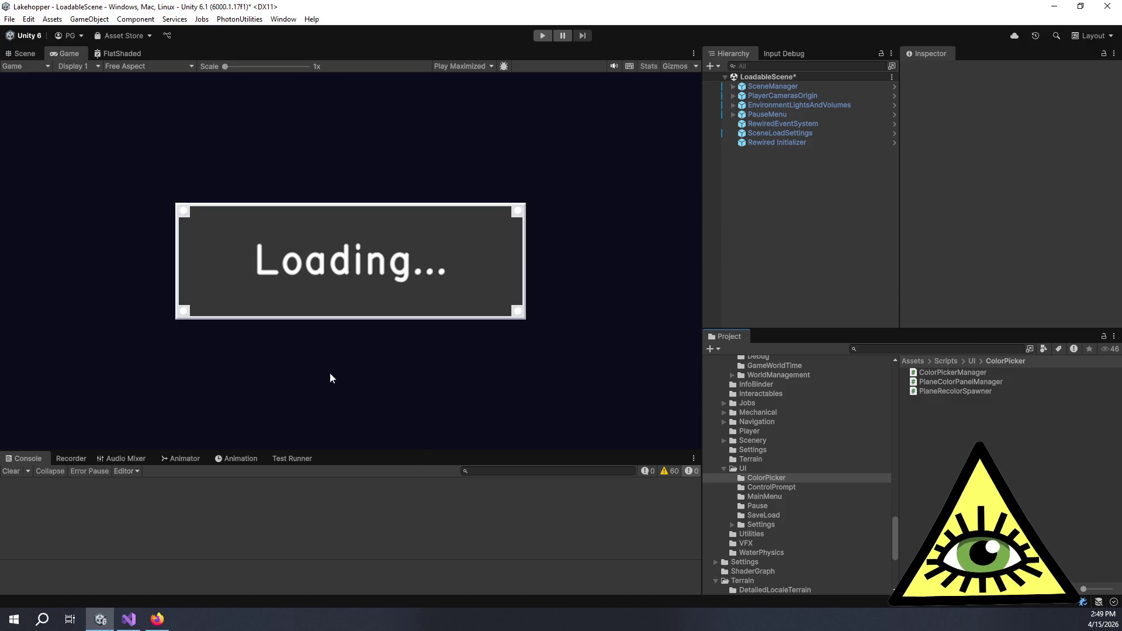
Play Lakehopper until the seaplane cockpit at the dock loads, then return to Visual Studio.
{"action": "mouse_move", "coordinate": [135, 621]}
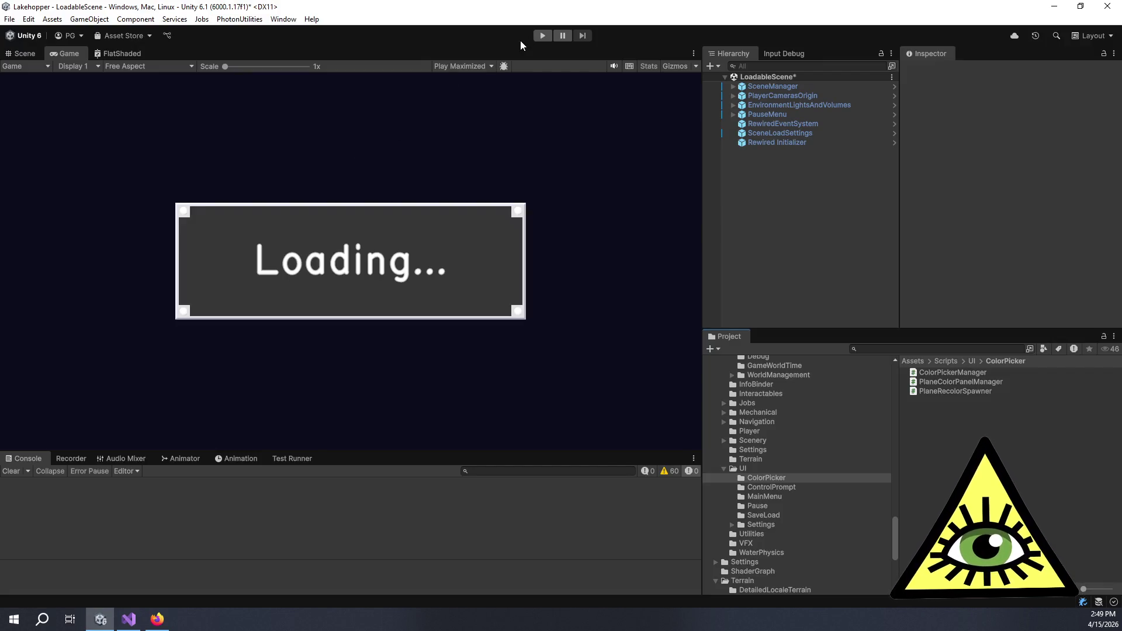
{"action": "left_click", "coordinate": [536, 37]}
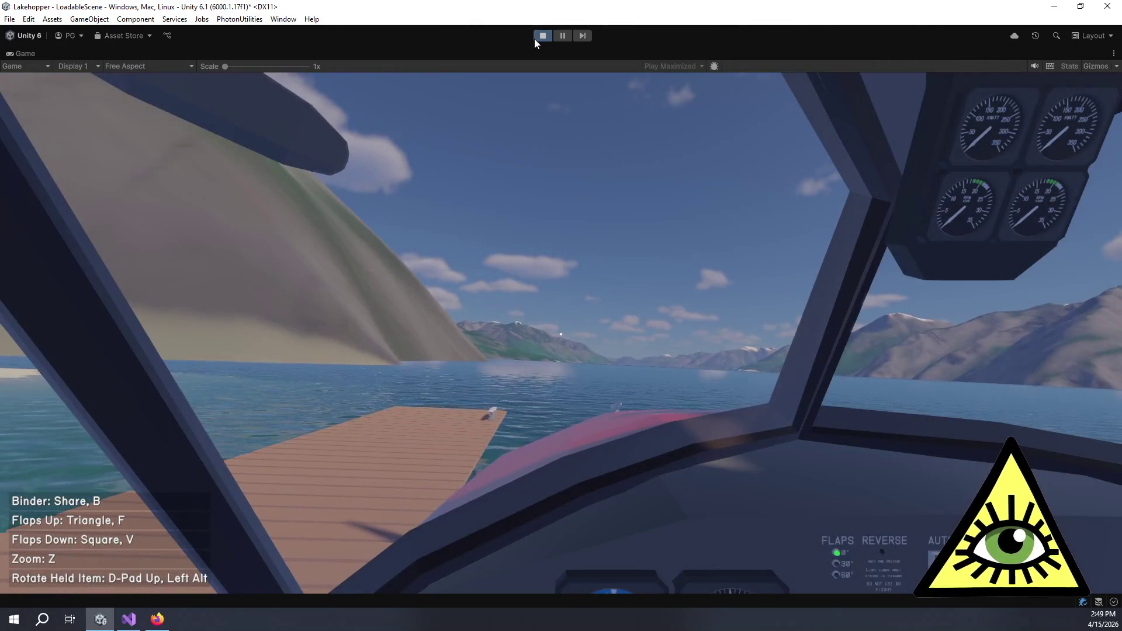
{"action": "left_click", "coordinate": [513, 72]}
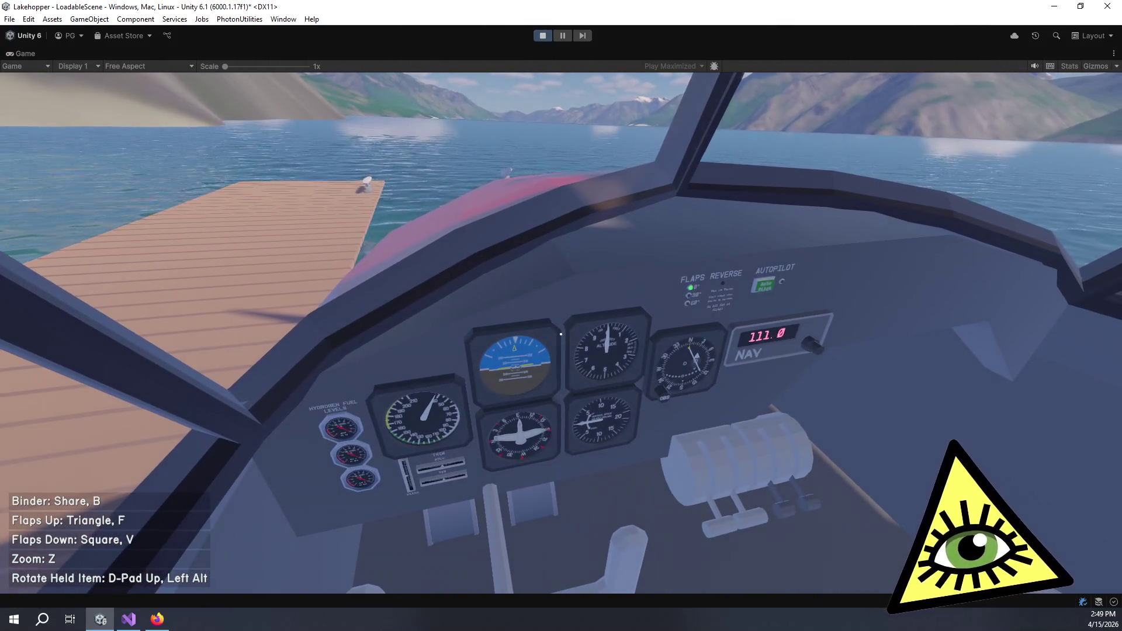
{"action": "key", "text": "alt+Tab"}
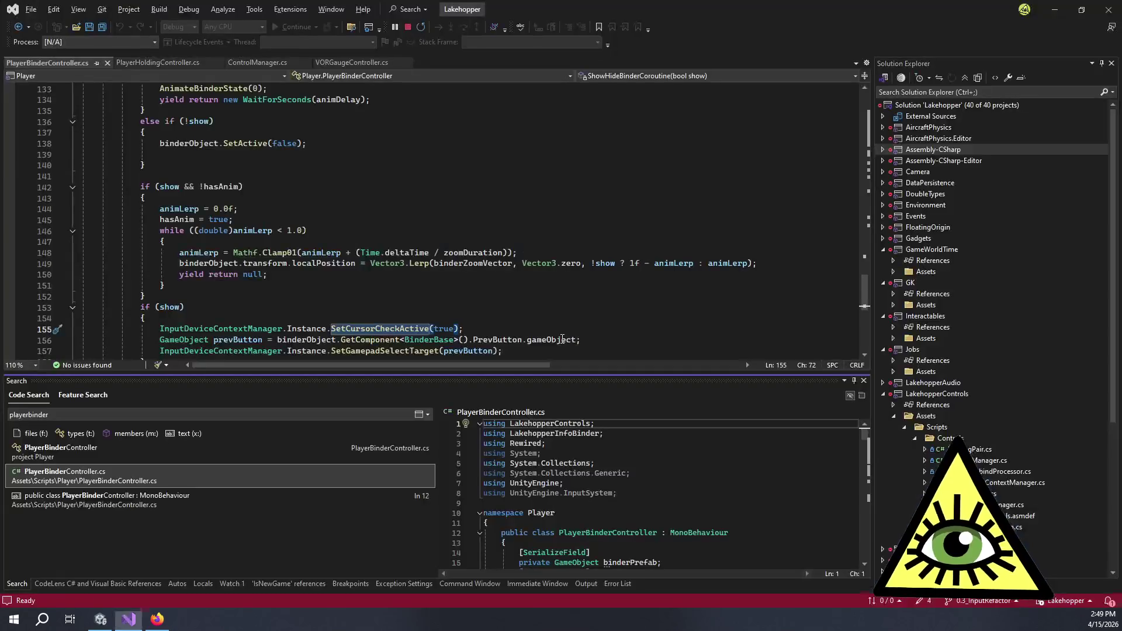
Break on line 155's SetCursorCheckActive call and reopen the in-game binder to hit it.
{"action": "scroll", "coordinate": [194, 265], "scroll_direction": "down", "scroll_amount": 3}
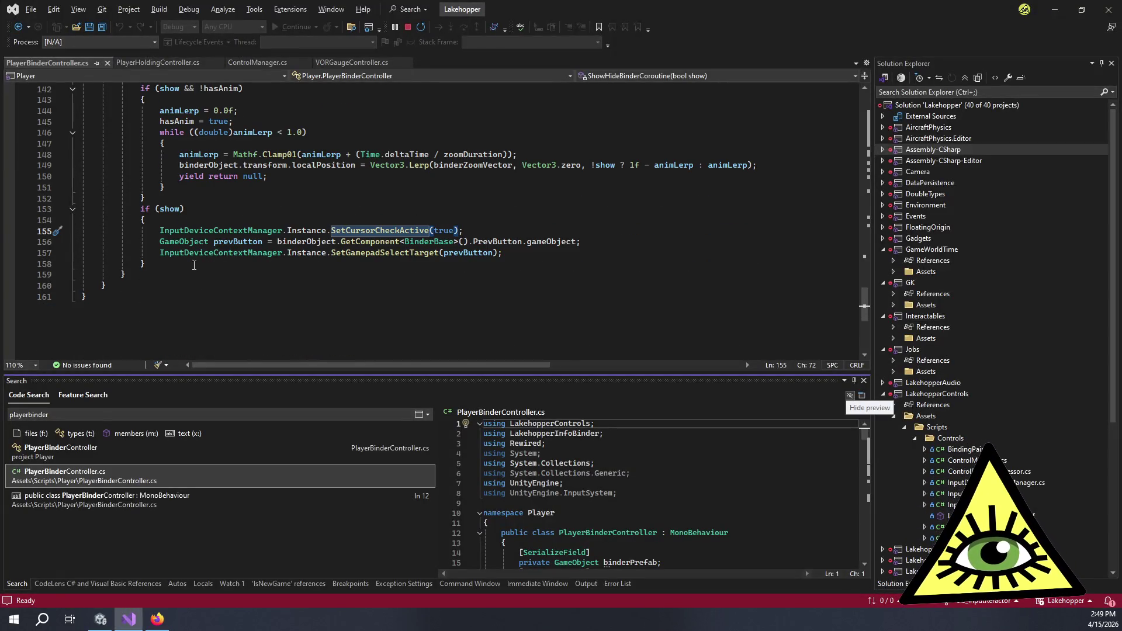
{"action": "left_click", "coordinate": [9, 231]}
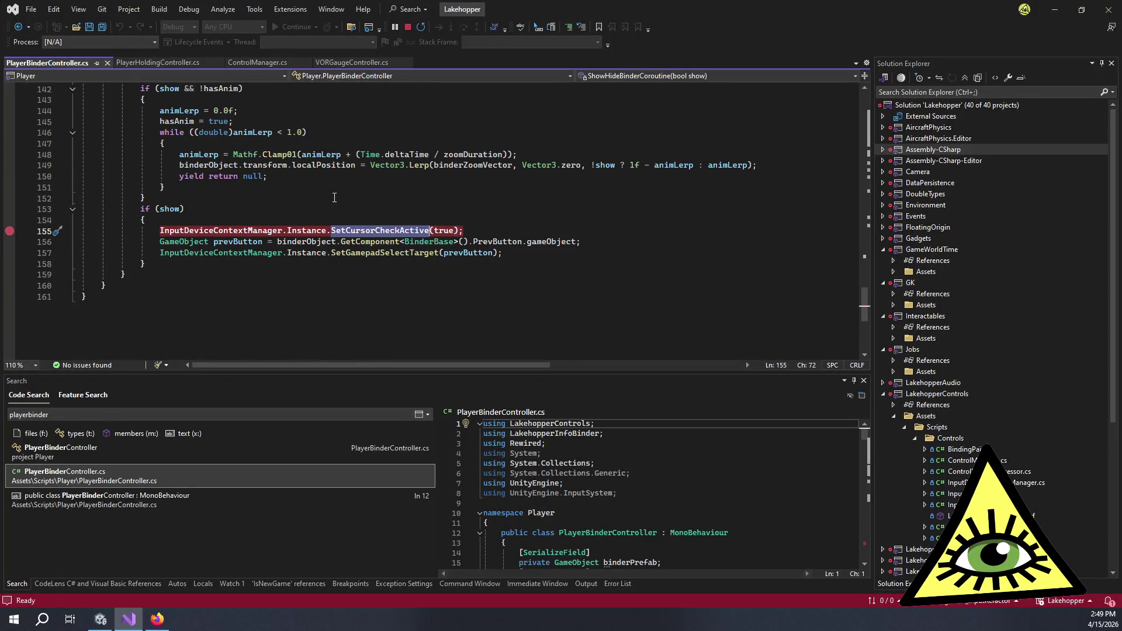
{"action": "key", "text": "alt+Tab"}
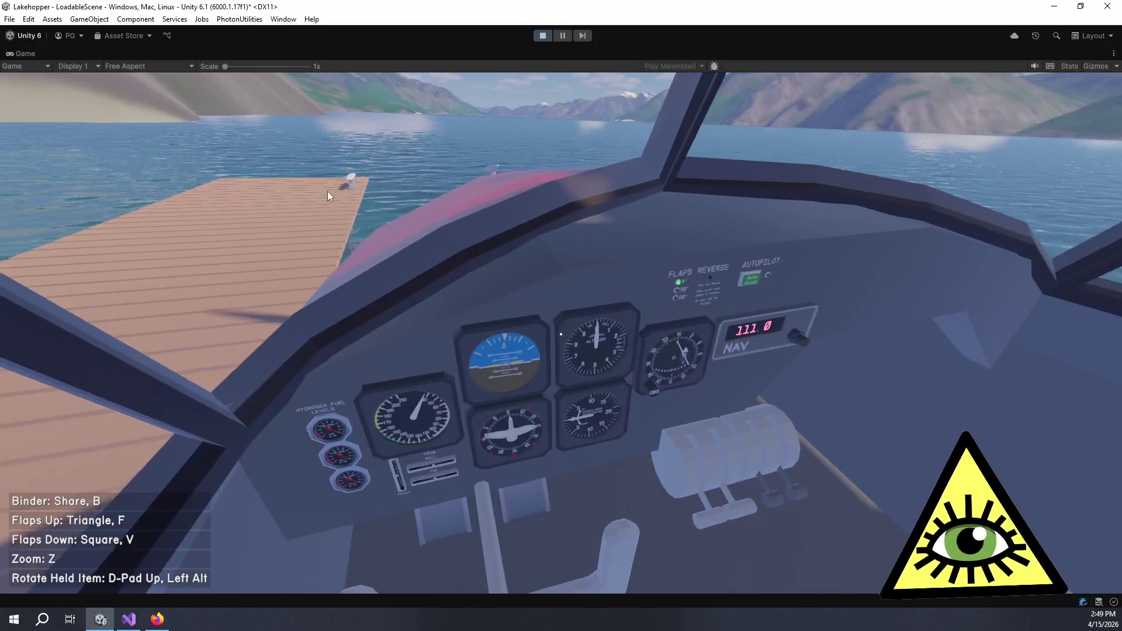
{"action": "key", "text": "b"}
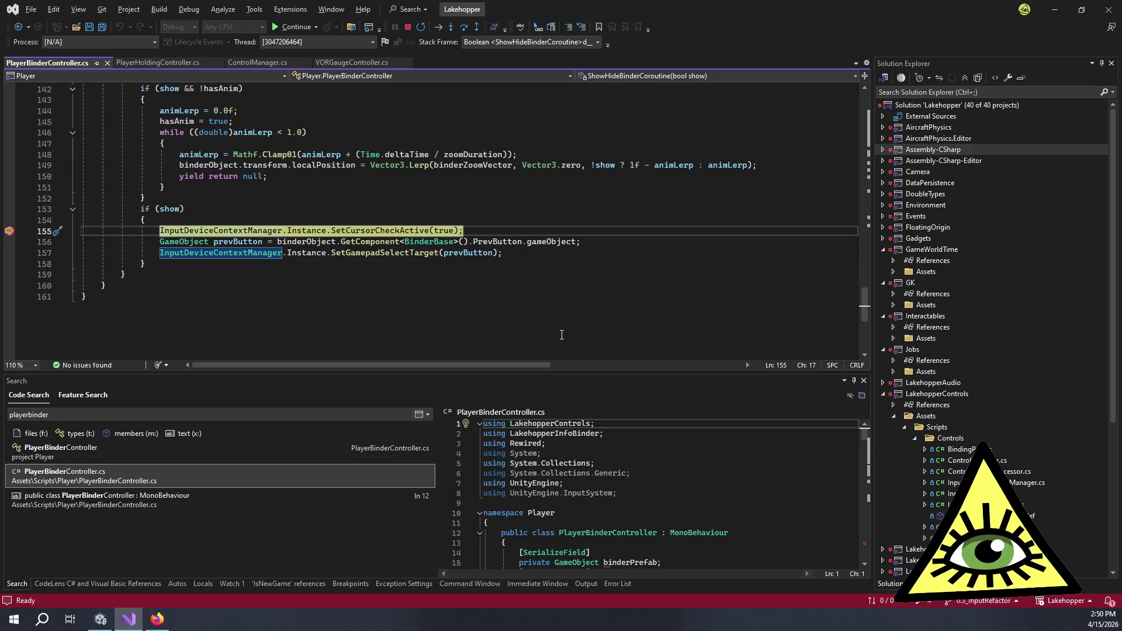
{"action": "left_click", "coordinate": [305, 27]}
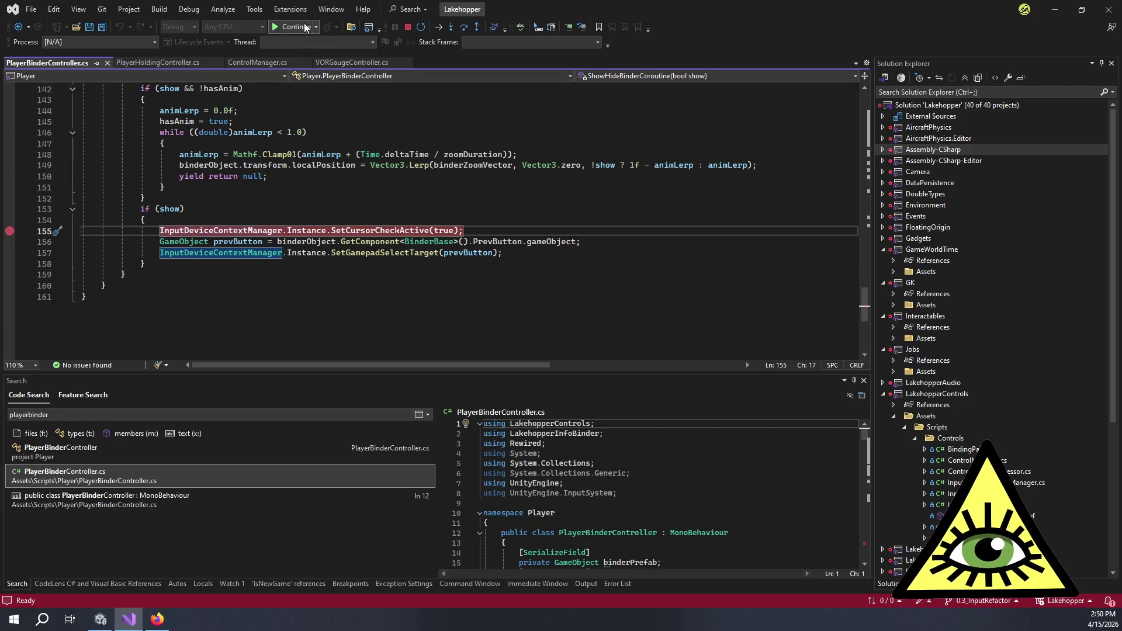
{"action": "left_click", "coordinate": [304, 27]}
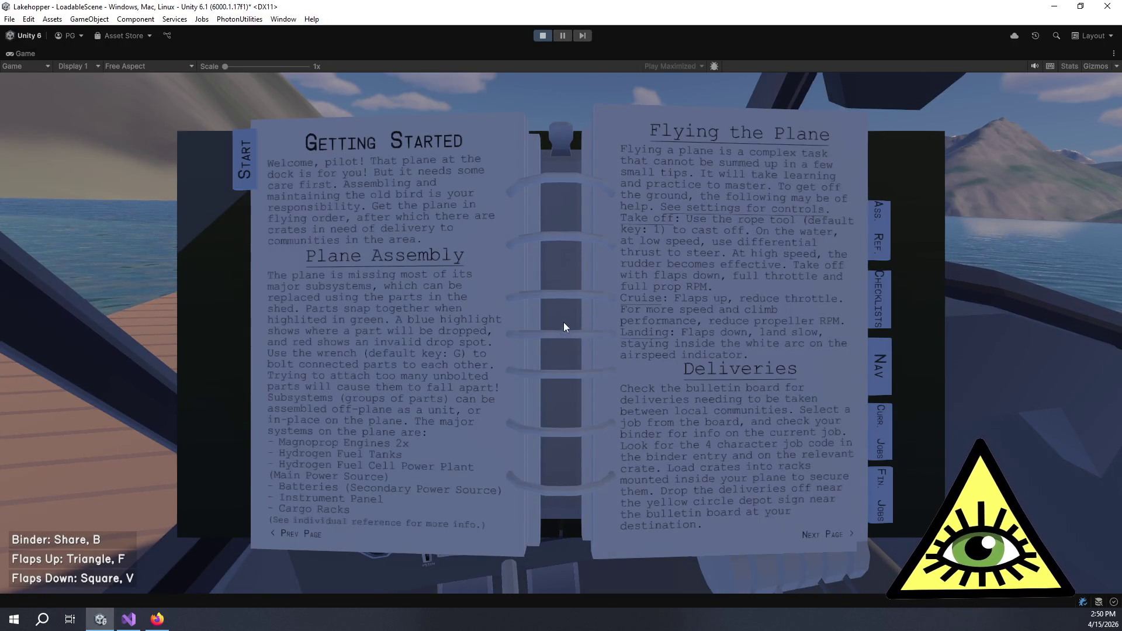
{"action": "left_click", "coordinate": [818, 534]}
{"action": "left_click", "coordinate": [819, 535]}
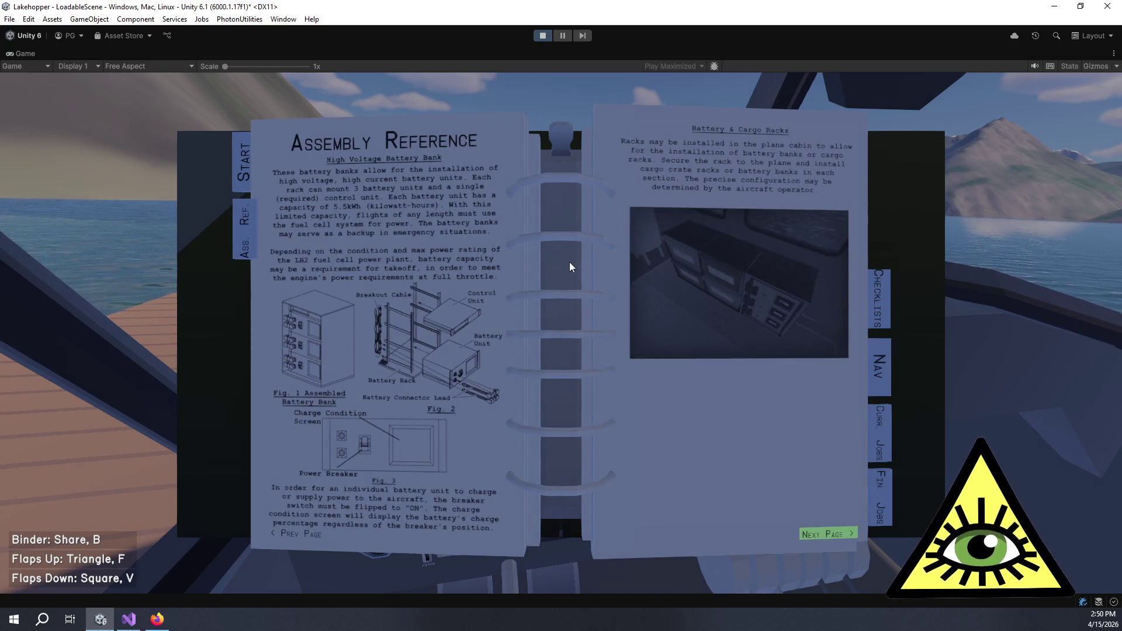
{"action": "key", "text": "b"}
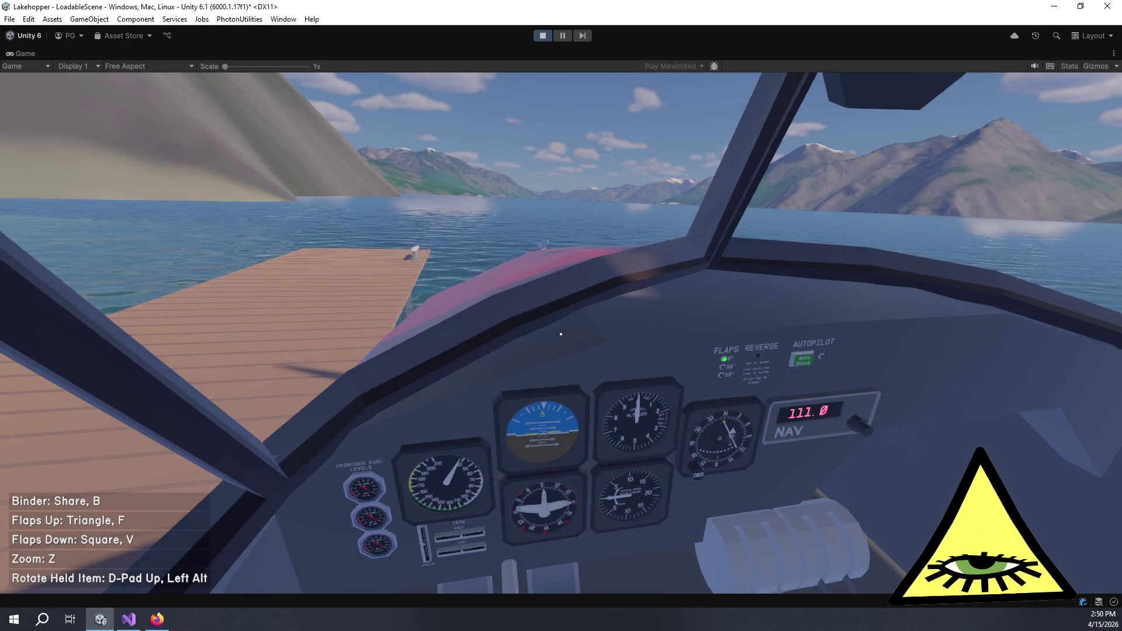
{"action": "key", "text": "b"}
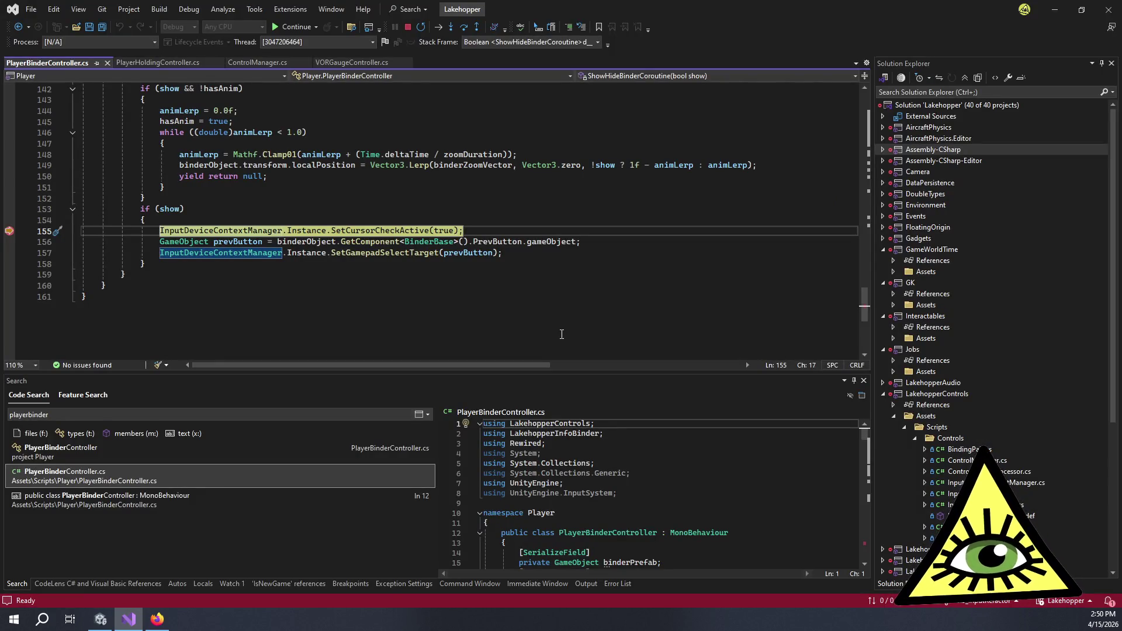
Step into SetCursorCheckActive in InputDeviceContextManager.cs and look at line 112.
{"action": "left_click", "coordinate": [448, 28]}
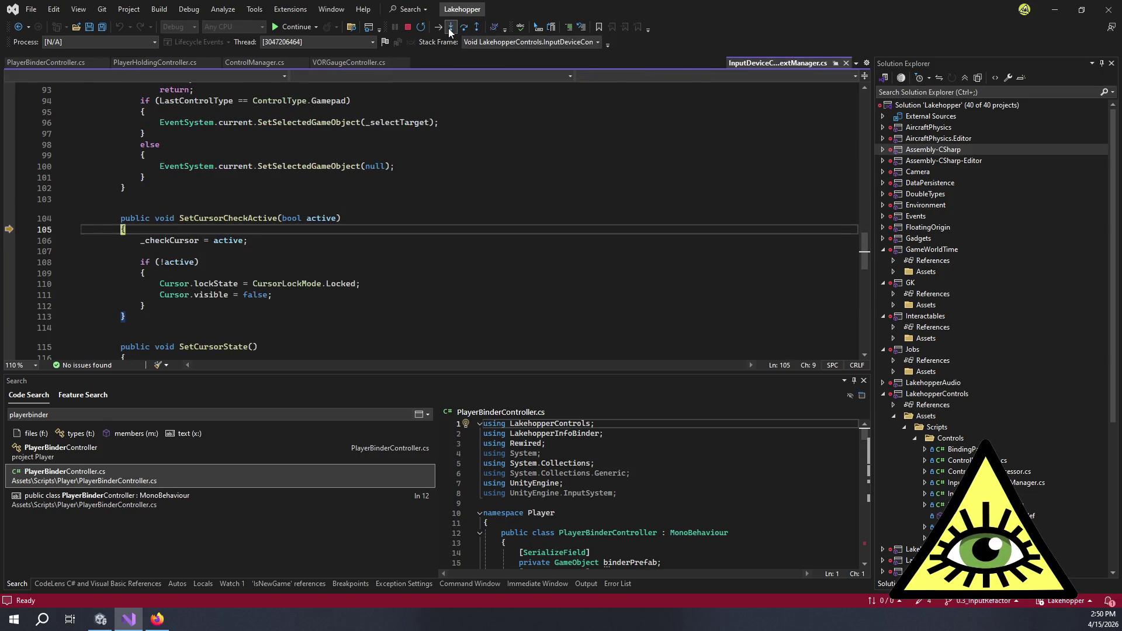
{"action": "mouse_move", "coordinate": [170, 237]}
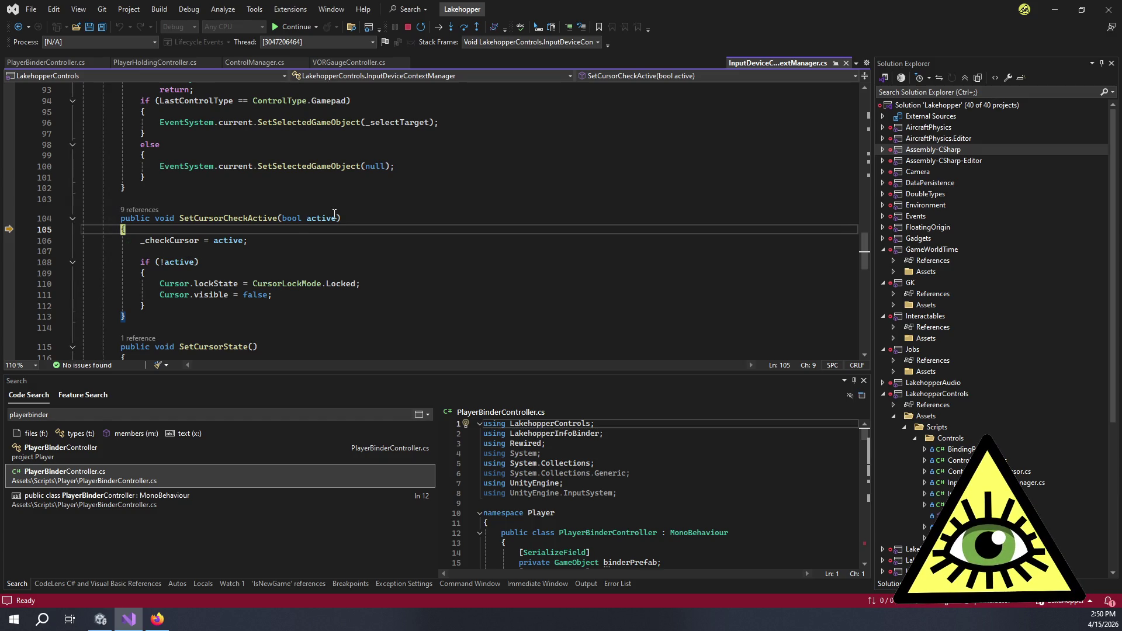
{"action": "mouse_move", "coordinate": [325, 215]}
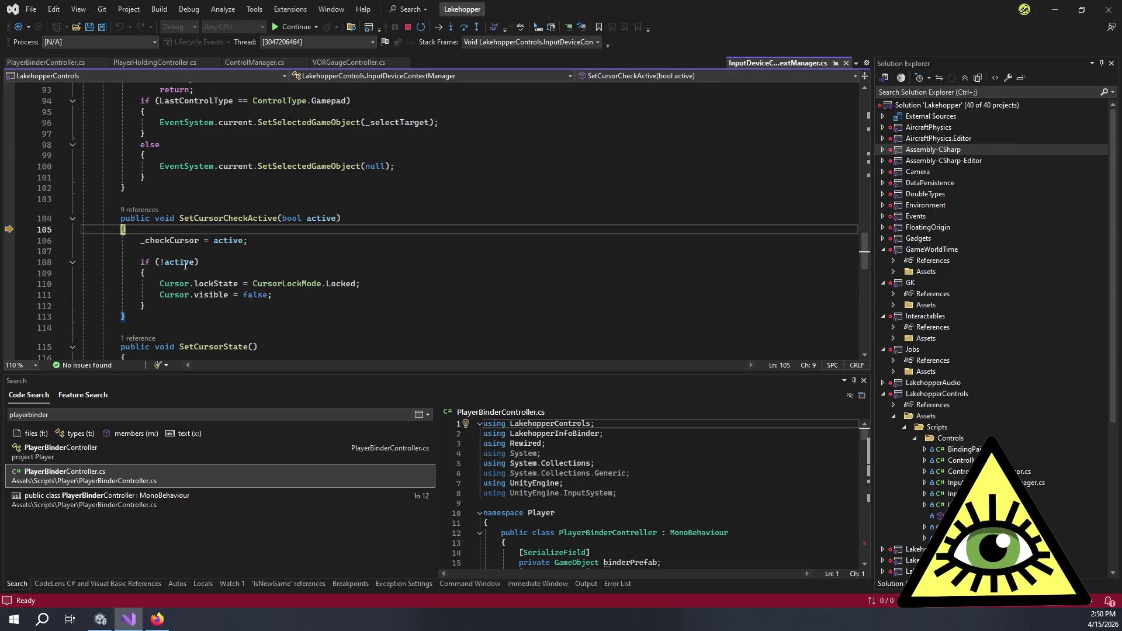
{"action": "mouse_move", "coordinate": [186, 267]}
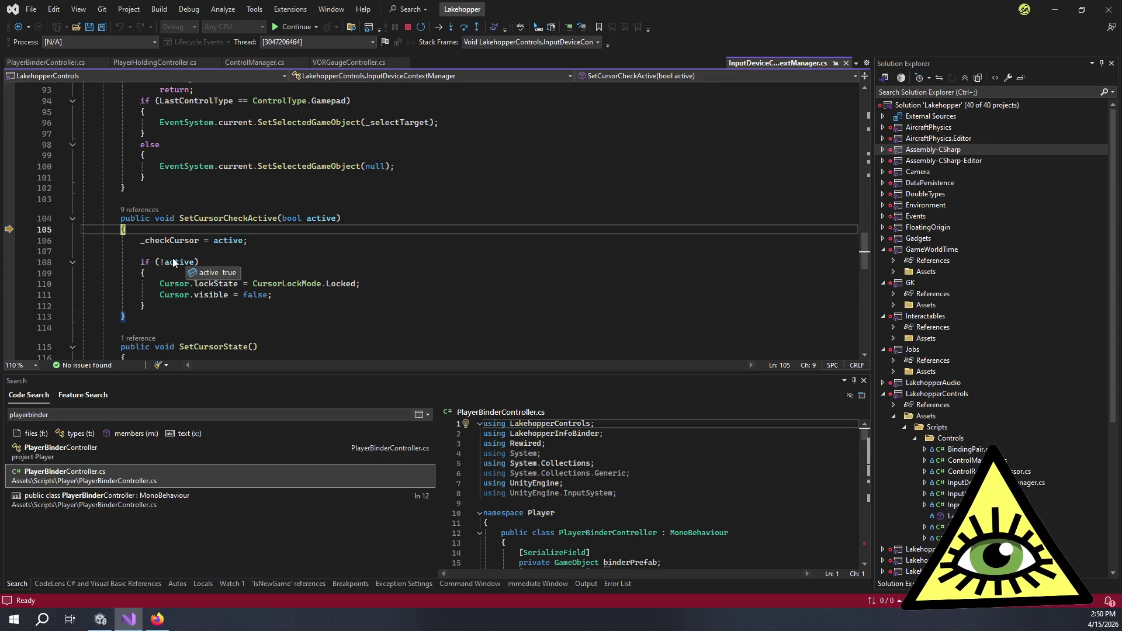
{"action": "left_click", "coordinate": [292, 306]}
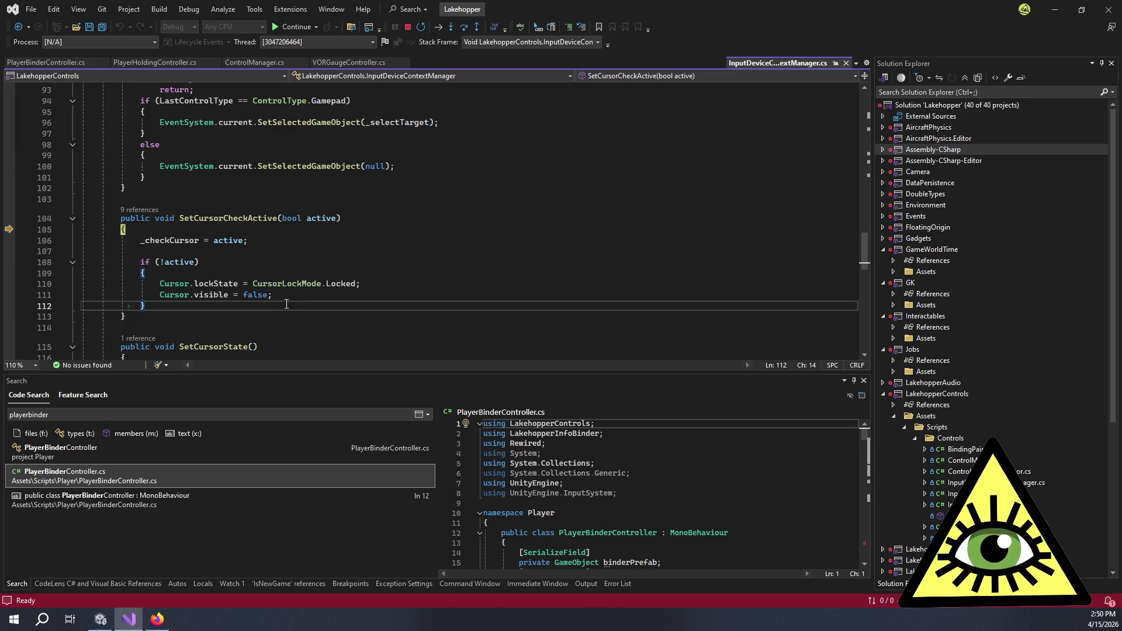
{"action": "scroll", "coordinate": [342, 270], "scroll_direction": "up", "scroll_amount": 13}
{"action": "scroll", "coordinate": [342, 270], "scroll_direction": "up", "scroll_amount": 7}
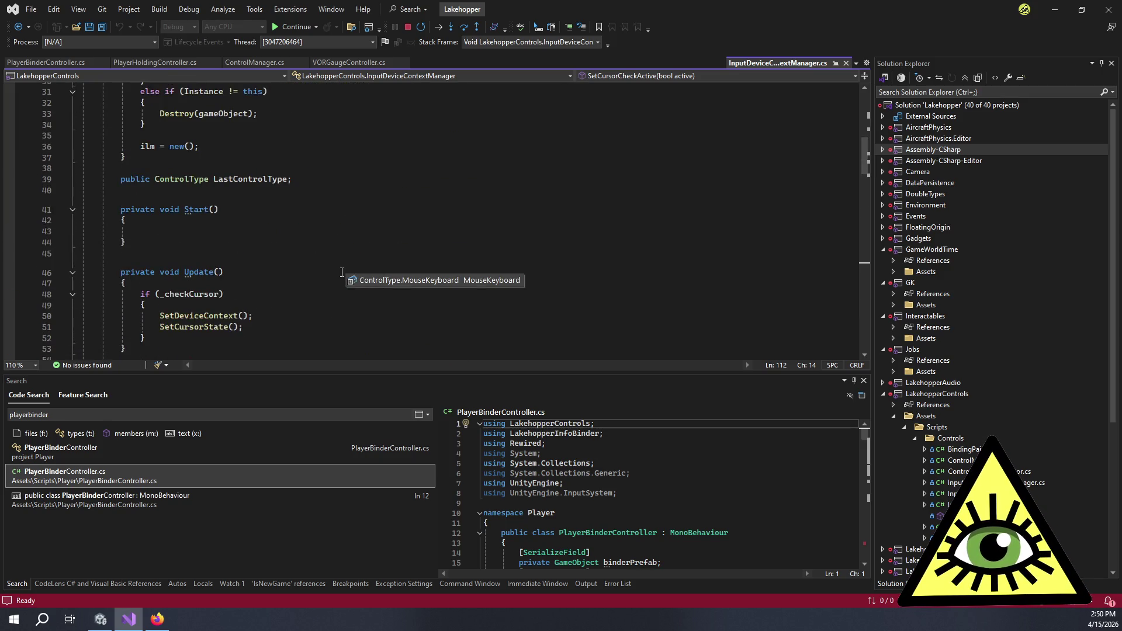
{"action": "scroll", "coordinate": [150, 315], "scroll_direction": "down", "scroll_amount": 6}
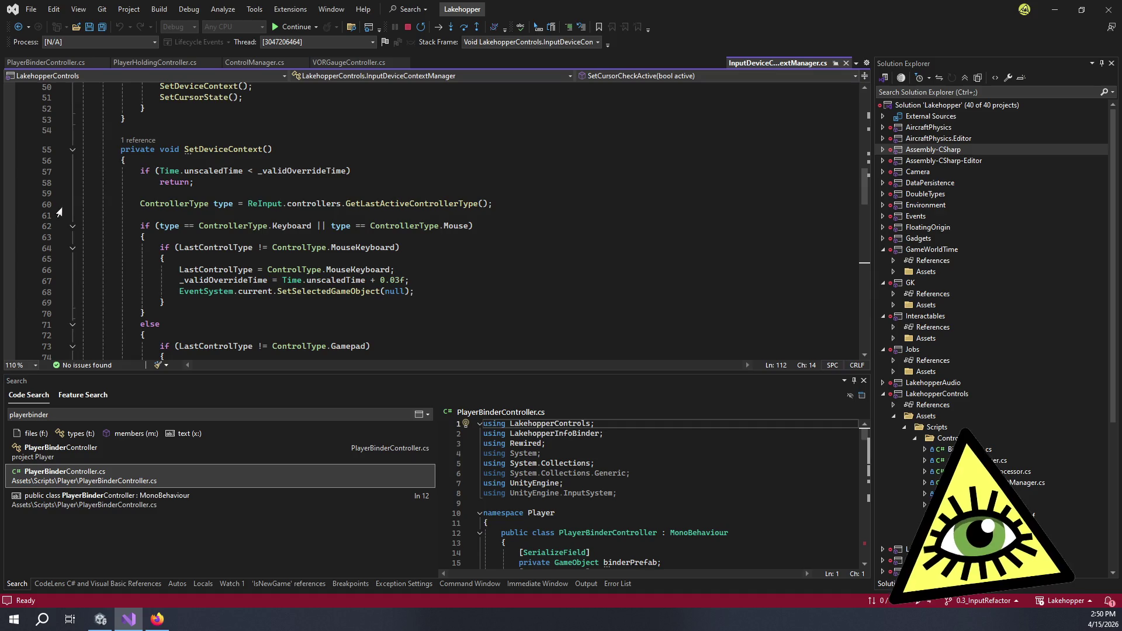
Review SetDeviceContext and Update, then return to the Cursor.visible = false line.
{"action": "left_click", "coordinate": [350, 190]}
{"action": "scroll", "coordinate": [351, 192], "scroll_direction": "down", "scroll_amount": 2}
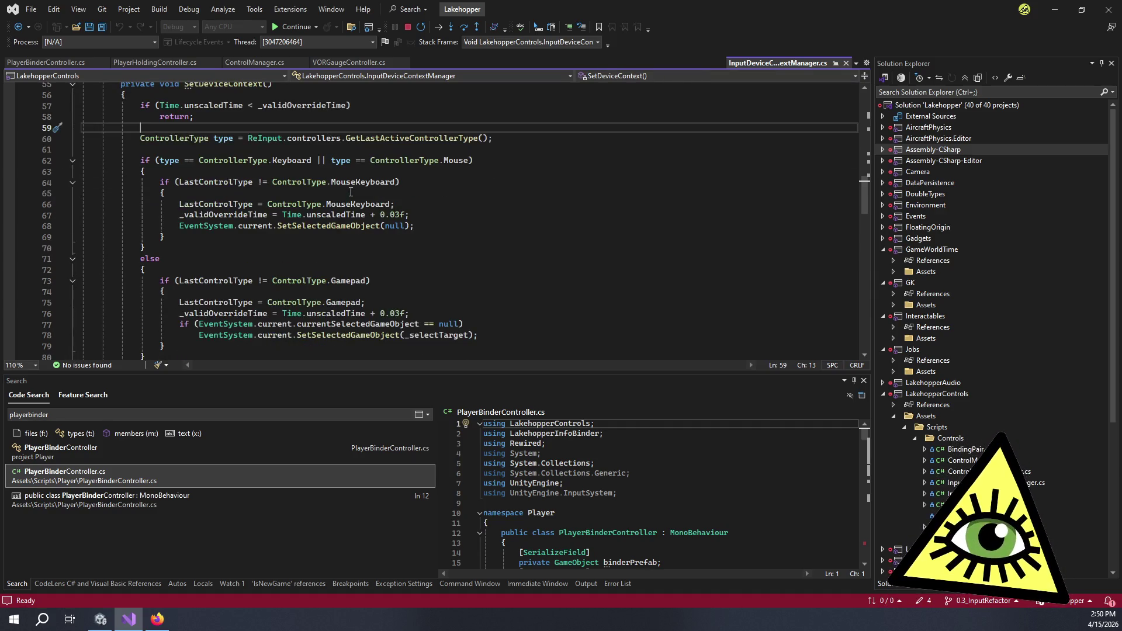
{"action": "scroll", "coordinate": [351, 191], "scroll_direction": "down", "scroll_amount": 1}
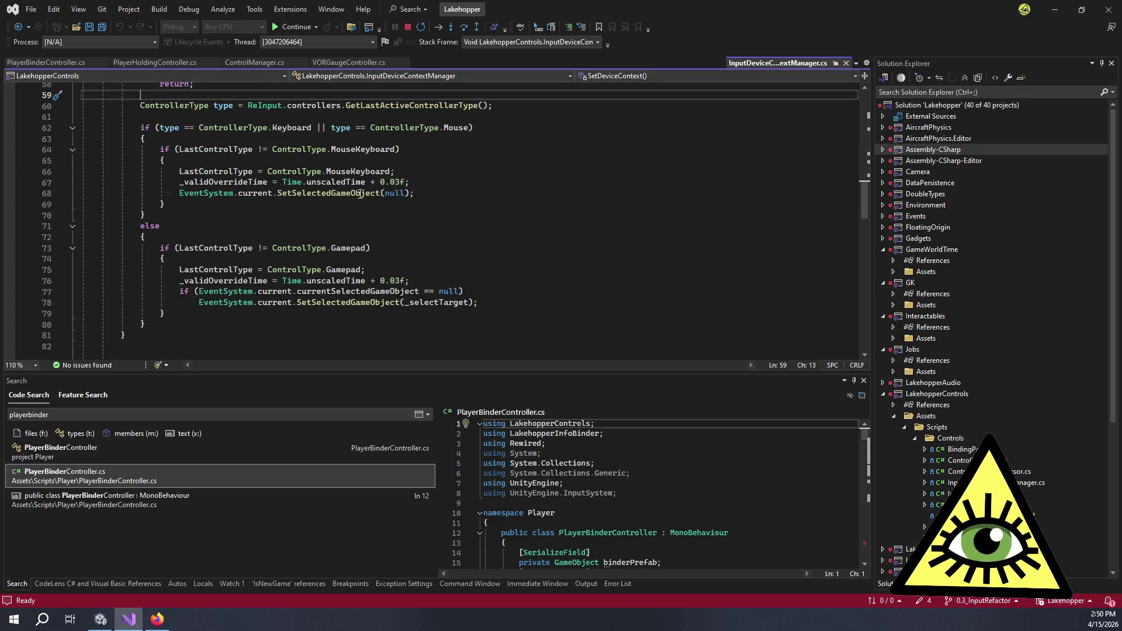
{"action": "scroll", "coordinate": [374, 195], "scroll_direction": "up", "scroll_amount": 2}
{"action": "scroll", "coordinate": [374, 194], "scroll_direction": "up", "scroll_amount": 5}
{"action": "left_click", "coordinate": [229, 228]}
{"action": "scroll", "coordinate": [290, 250], "scroll_direction": "down", "scroll_amount": 13}
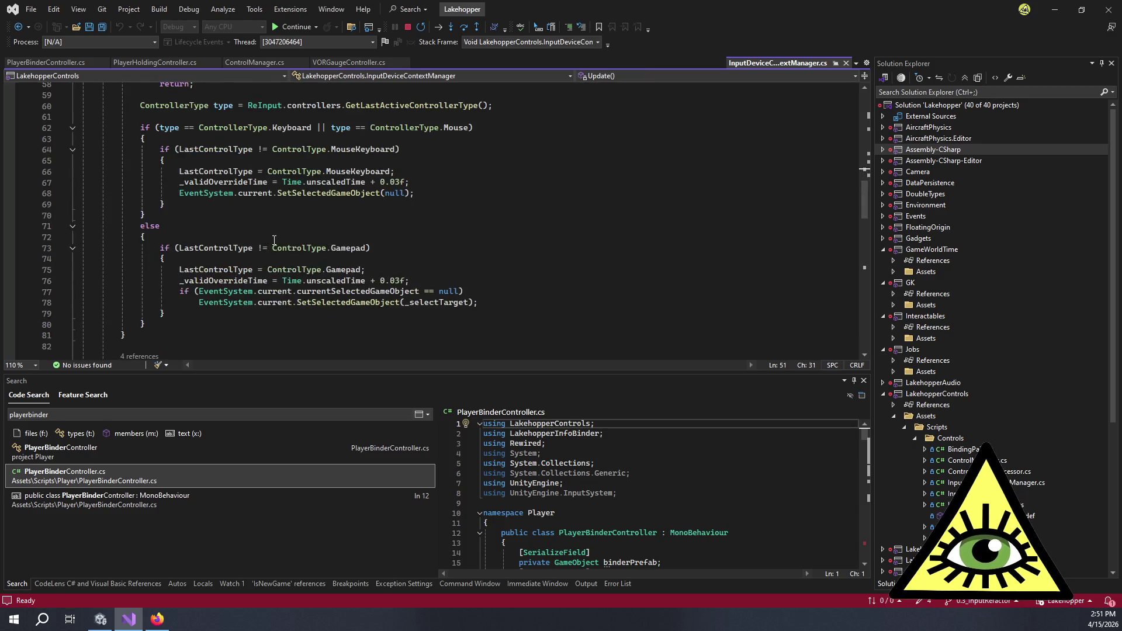
{"action": "scroll", "coordinate": [289, 250], "scroll_direction": "down", "scroll_amount": 10}
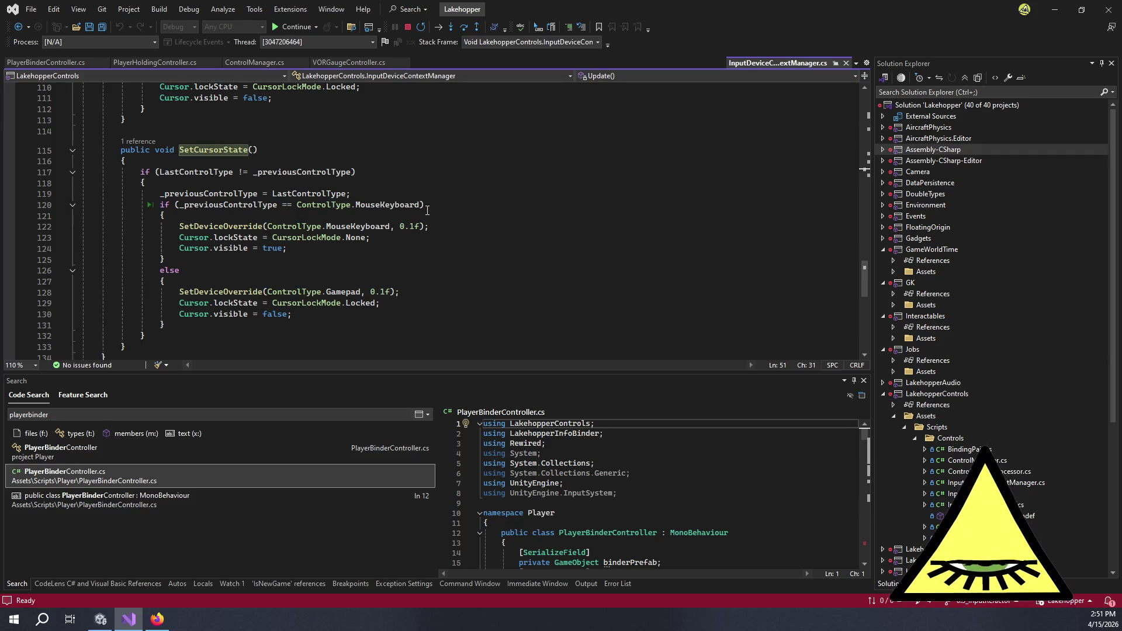
{"action": "mouse_move", "coordinate": [417, 227]}
{"action": "scroll", "coordinate": [417, 226], "scroll_direction": "up", "scroll_amount": 3}
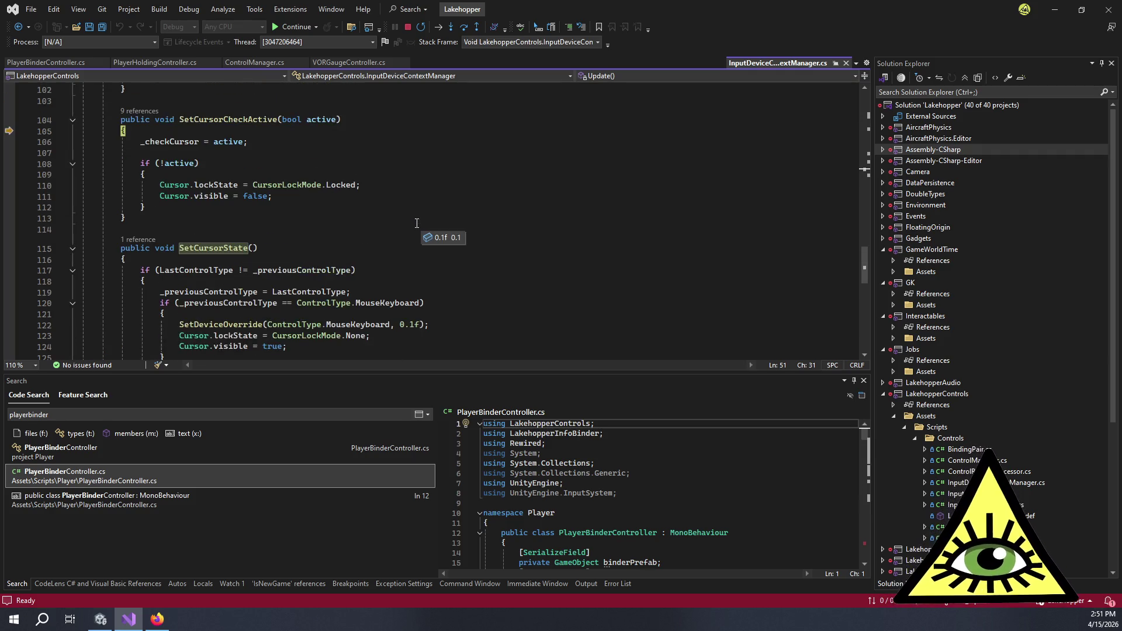
{"action": "scroll", "coordinate": [417, 219], "scroll_direction": "down", "scroll_amount": 2}
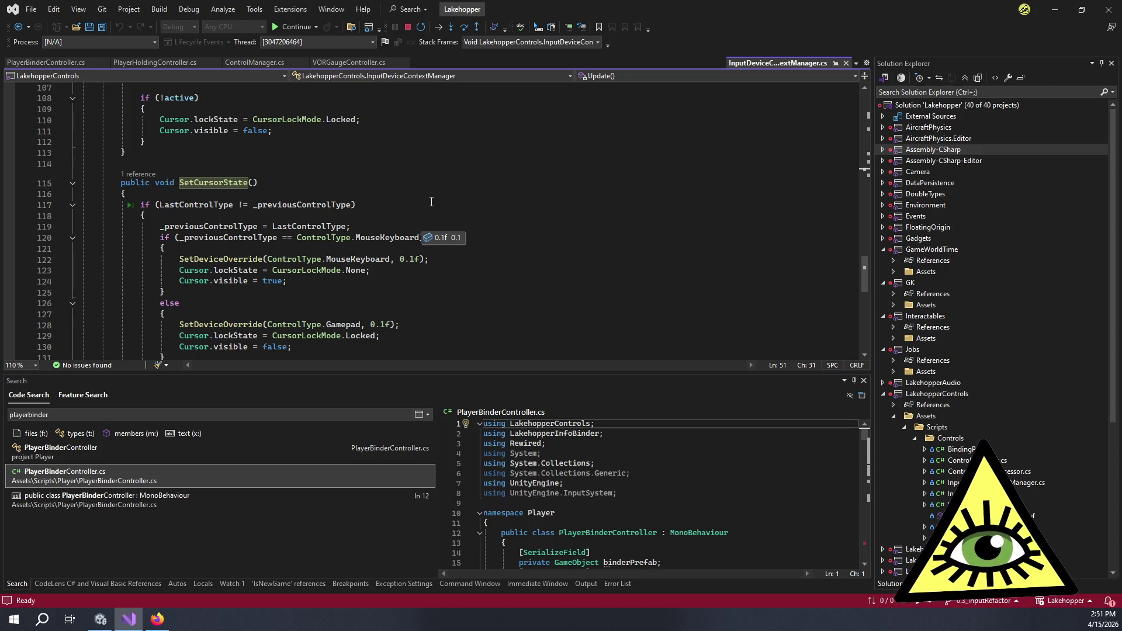
{"action": "scroll", "coordinate": [431, 202], "scroll_direction": "up", "scroll_amount": 2}
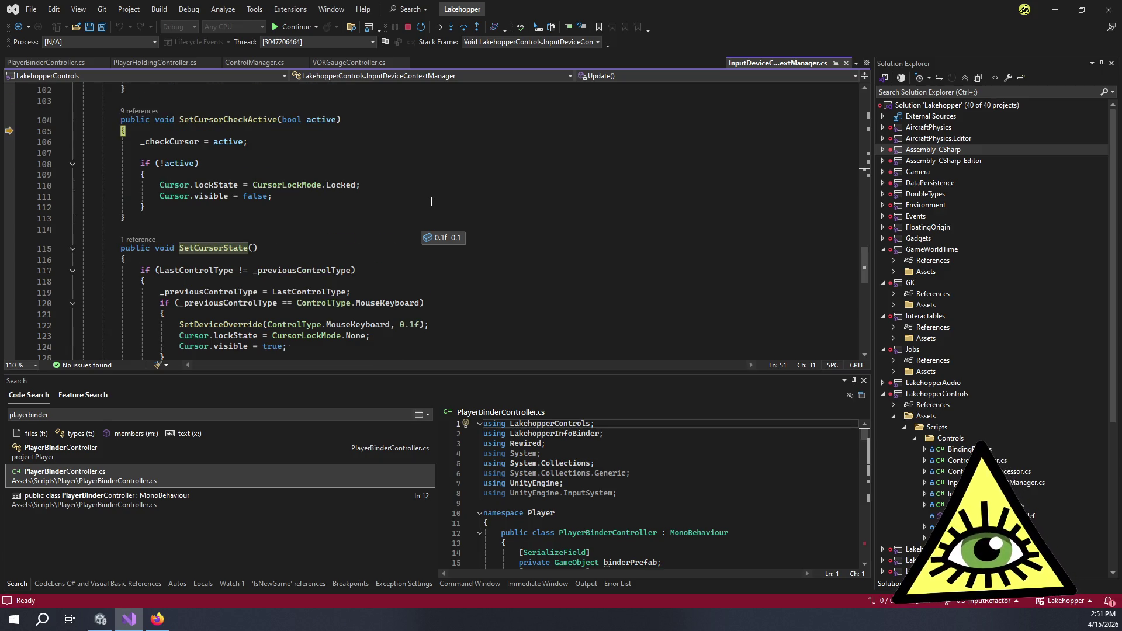
{"action": "left_click", "coordinate": [329, 188]}
{"action": "left_click", "coordinate": [333, 195]}
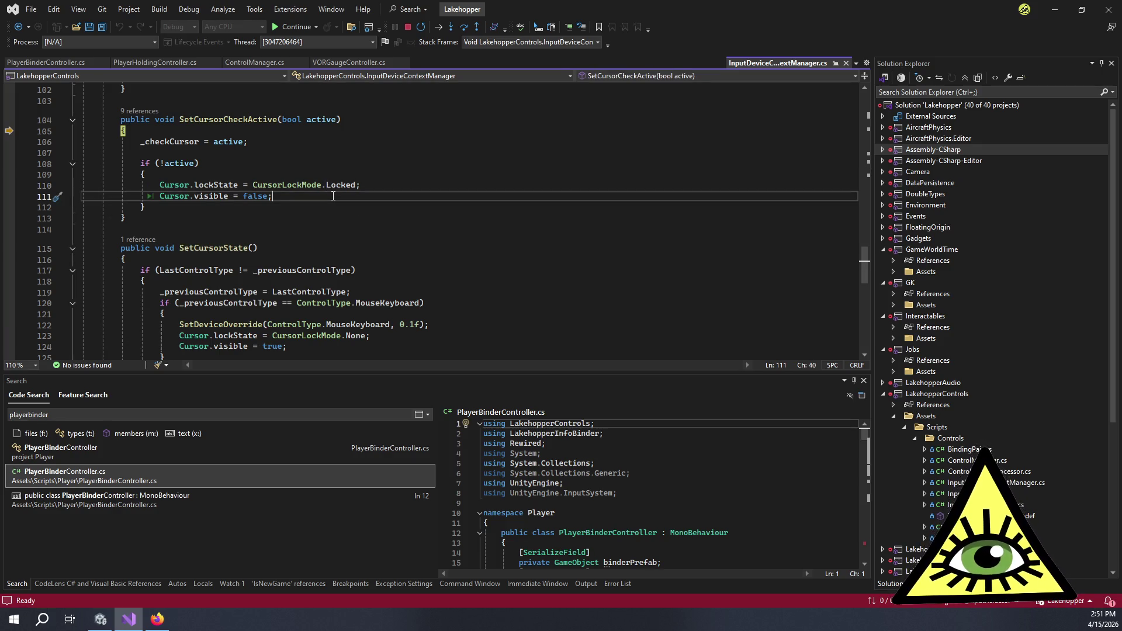
Add '_previousControlType = ControlType.None;' on a new line after line 111.
{"action": "key", "text": "Return"}
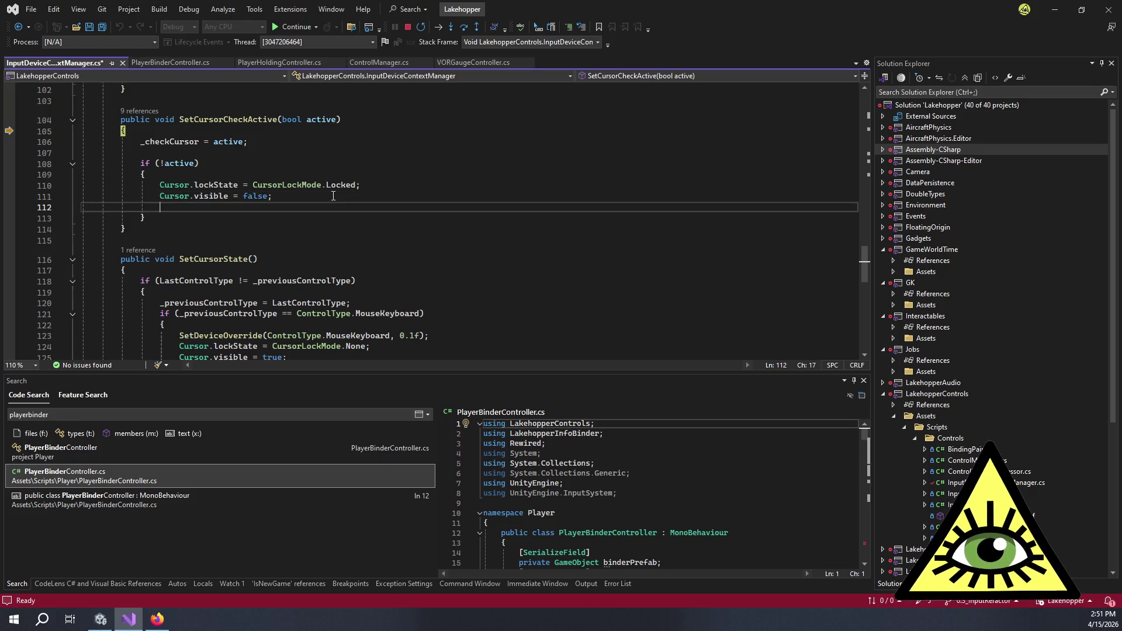
{"action": "type", "text": "_pre"}
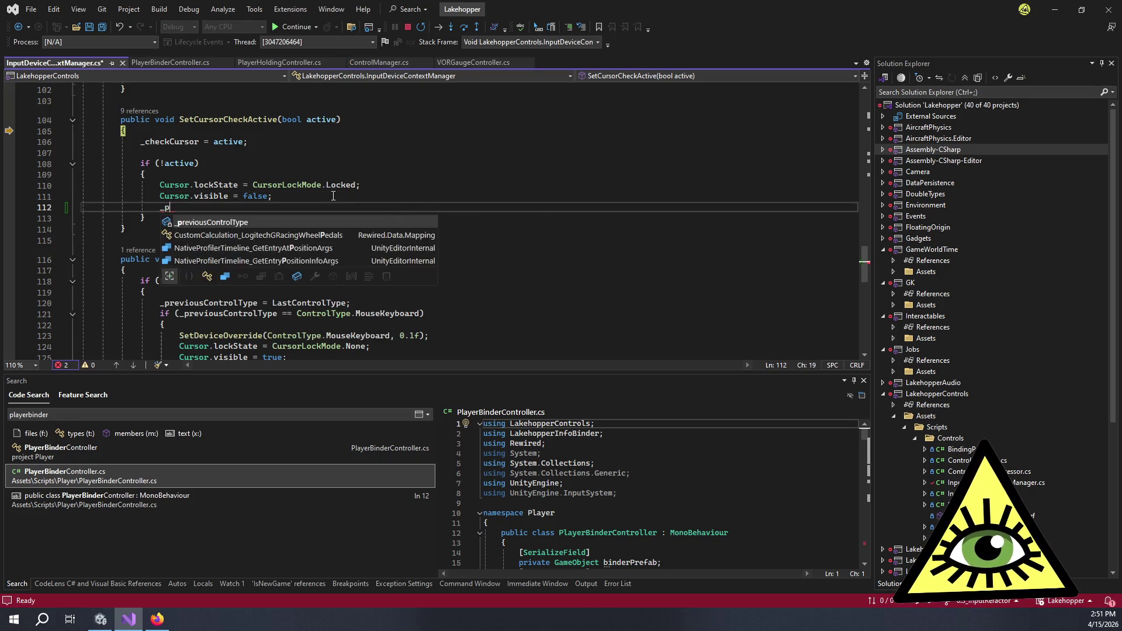
{"action": "key", "text": "Tab"}
{"action": "type", "text": "= None"}
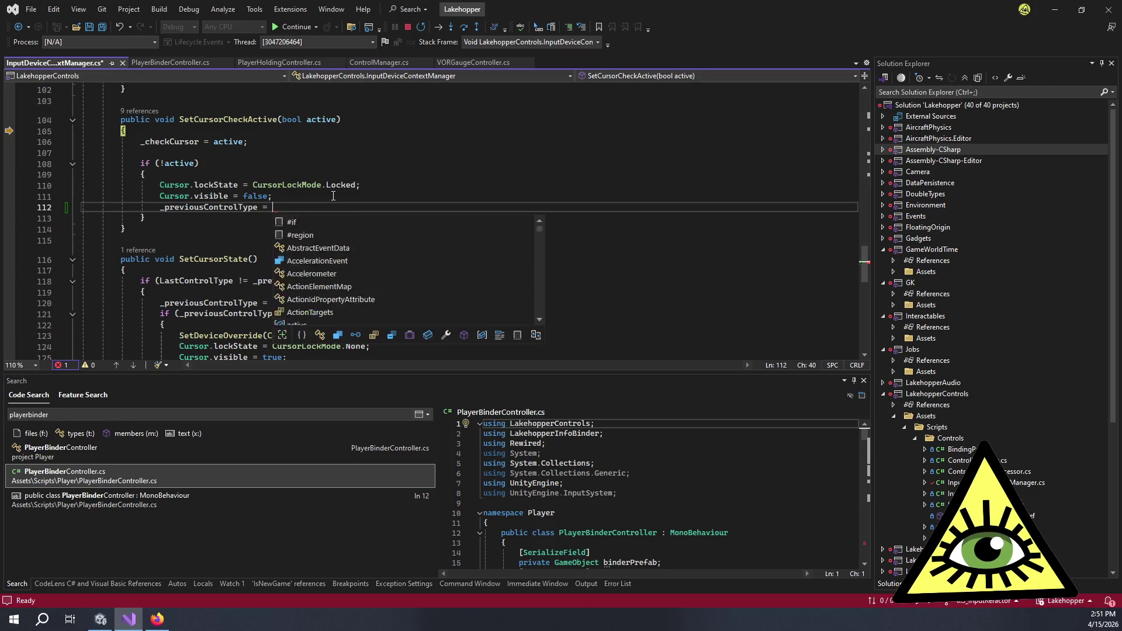
{"action": "key", "text": "Tab"}
{"action": "type", "text": ";"}
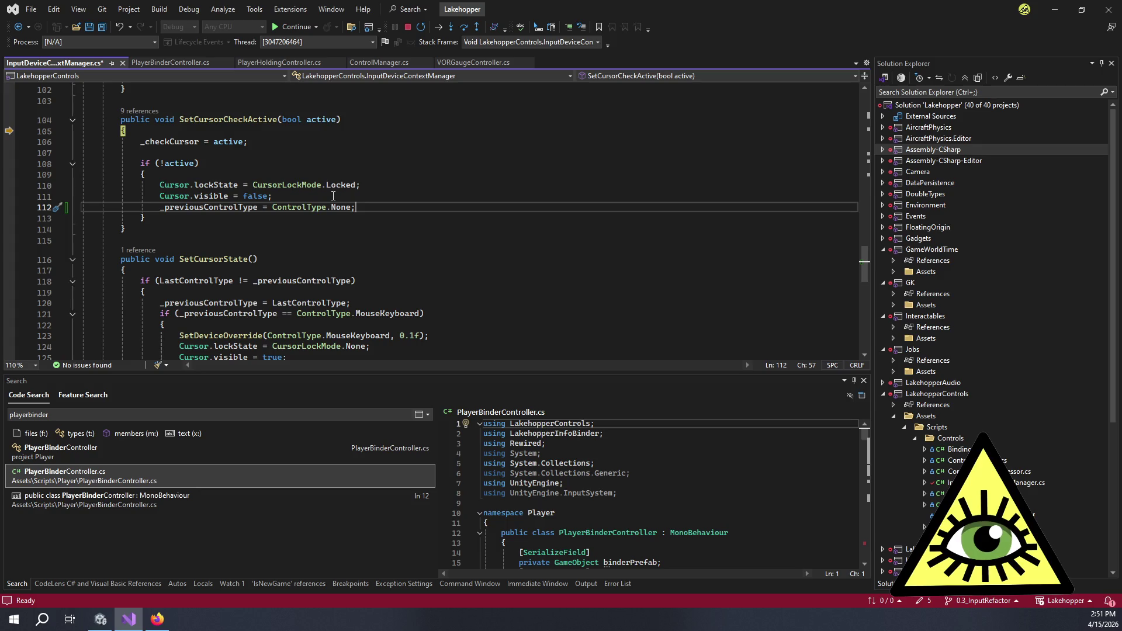
Remove the _previousControlType reset line again after reviewing the surrounding code.
{"action": "scroll", "coordinate": [333, 196], "scroll_direction": "up", "scroll_amount": 6}
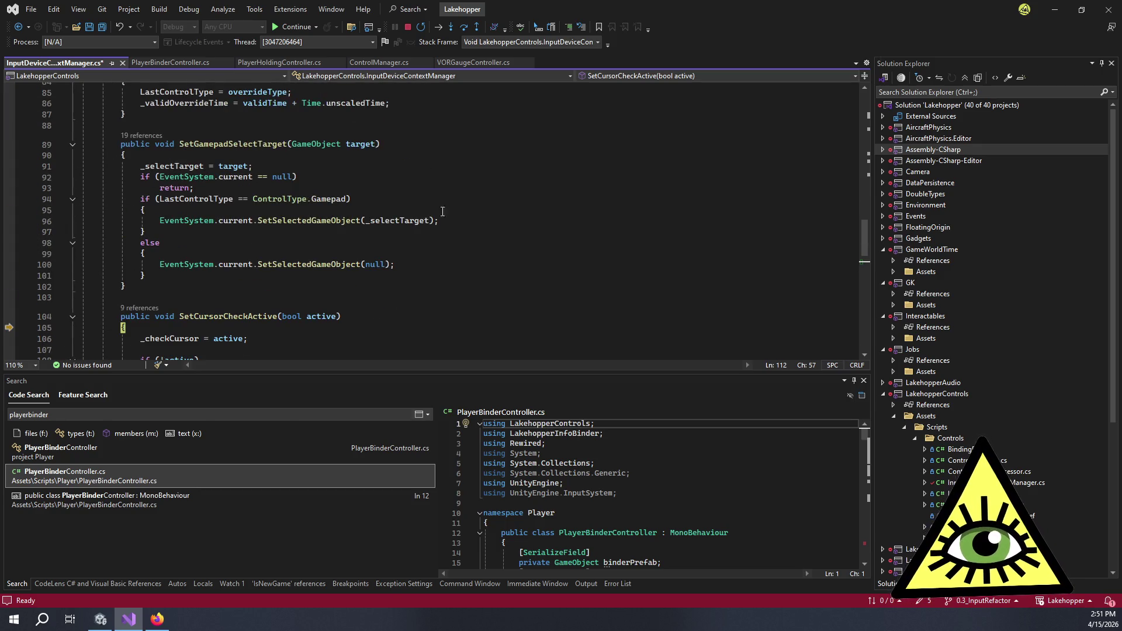
{"action": "scroll", "coordinate": [463, 236], "scroll_direction": "up", "scroll_amount": 5}
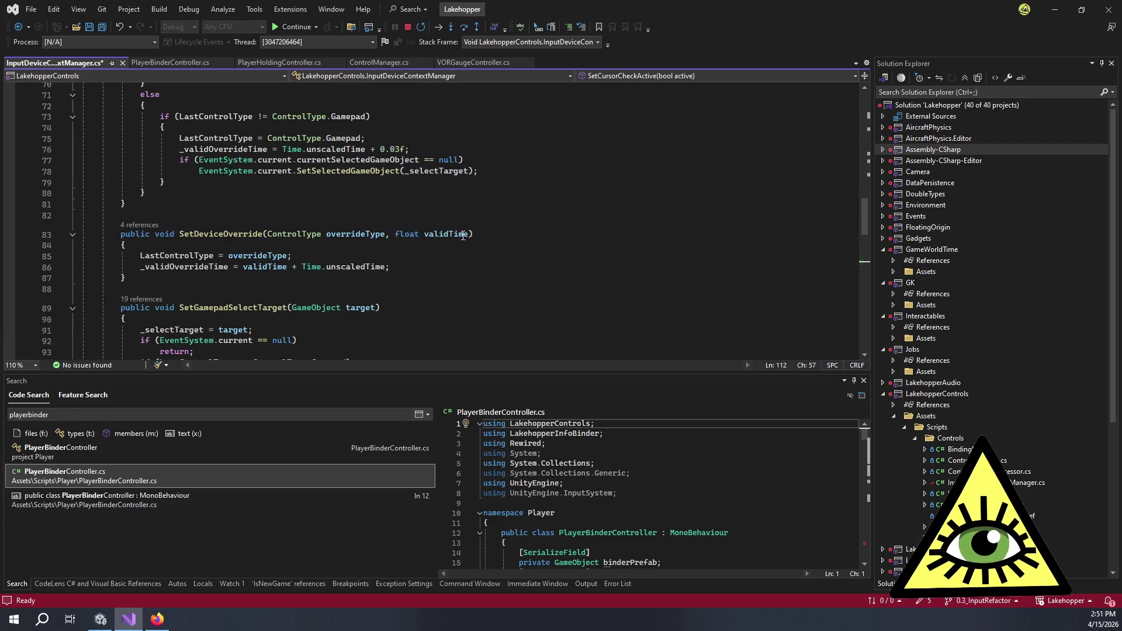
{"action": "scroll", "coordinate": [463, 239], "scroll_direction": "down", "scroll_amount": 5}
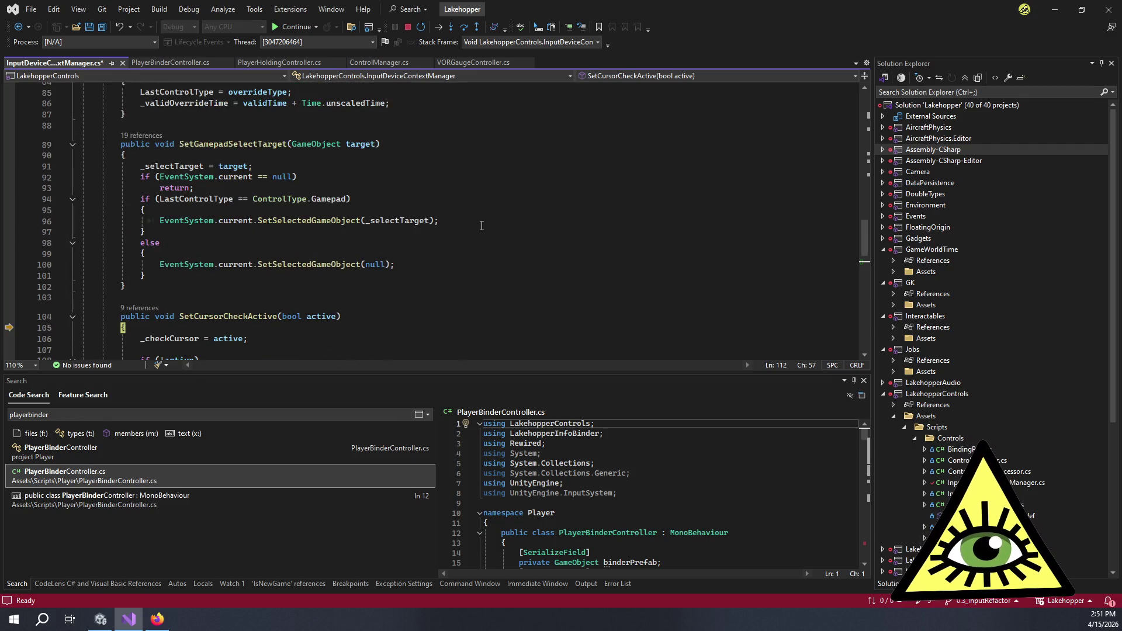
{"action": "scroll", "coordinate": [481, 226], "scroll_direction": "down", "scroll_amount": 7}
{"action": "scroll", "coordinate": [481, 213], "scroll_direction": "up", "scroll_amount": 6}
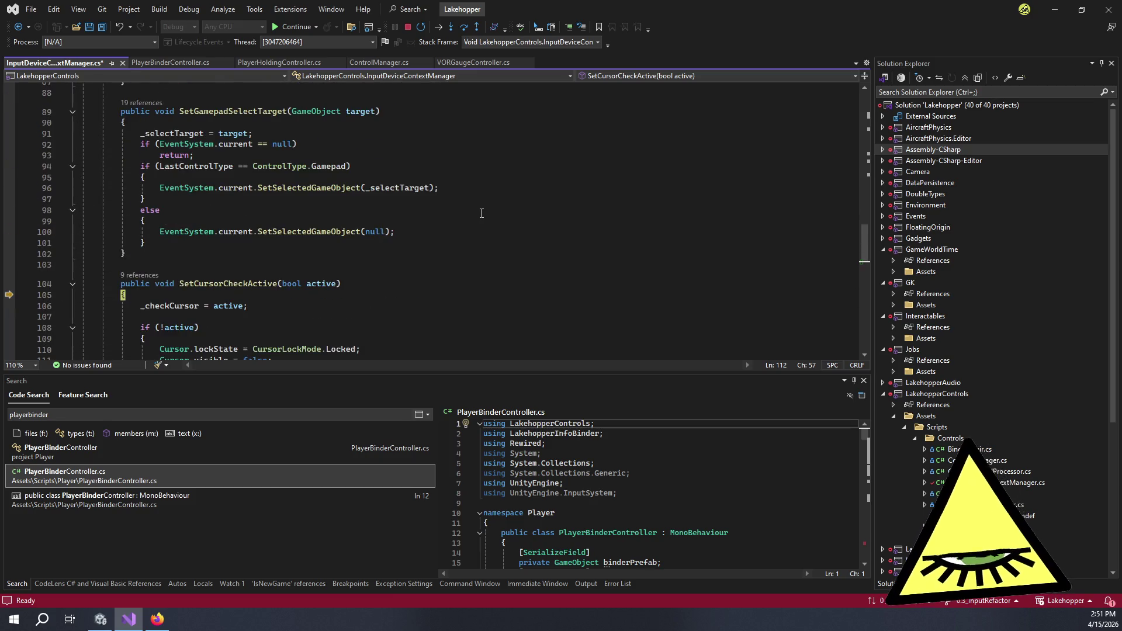
{"action": "scroll", "coordinate": [497, 222], "scroll_direction": "up", "scroll_amount": 7}
{"action": "scroll", "coordinate": [496, 217], "scroll_direction": "up", "scroll_amount": 6}
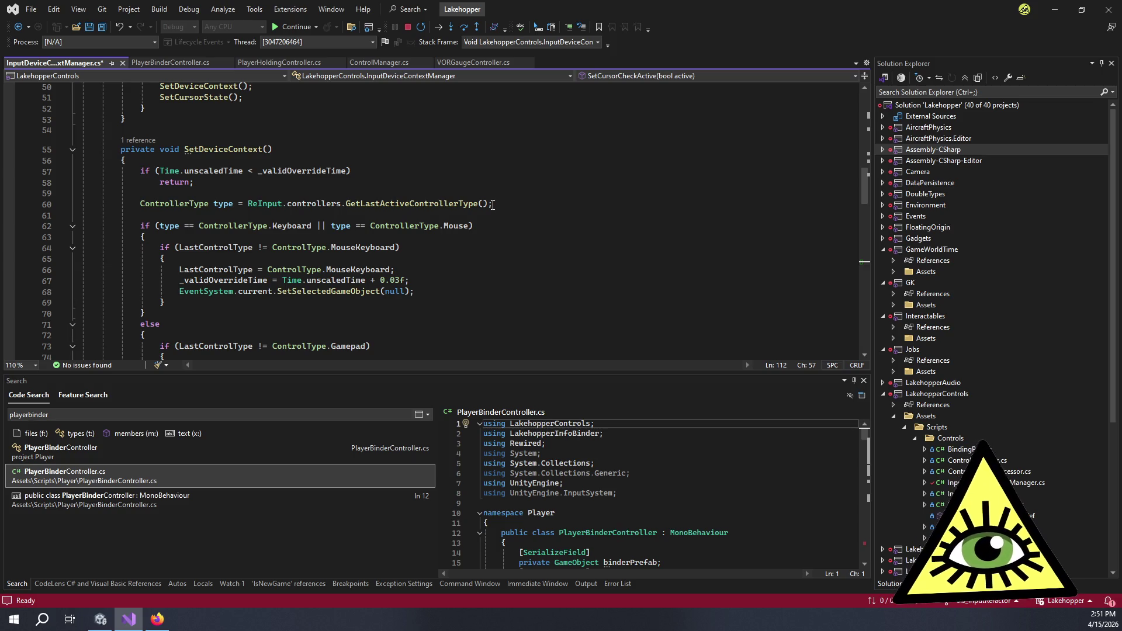
{"action": "scroll", "coordinate": [475, 215], "scroll_direction": "down", "scroll_amount": 8}
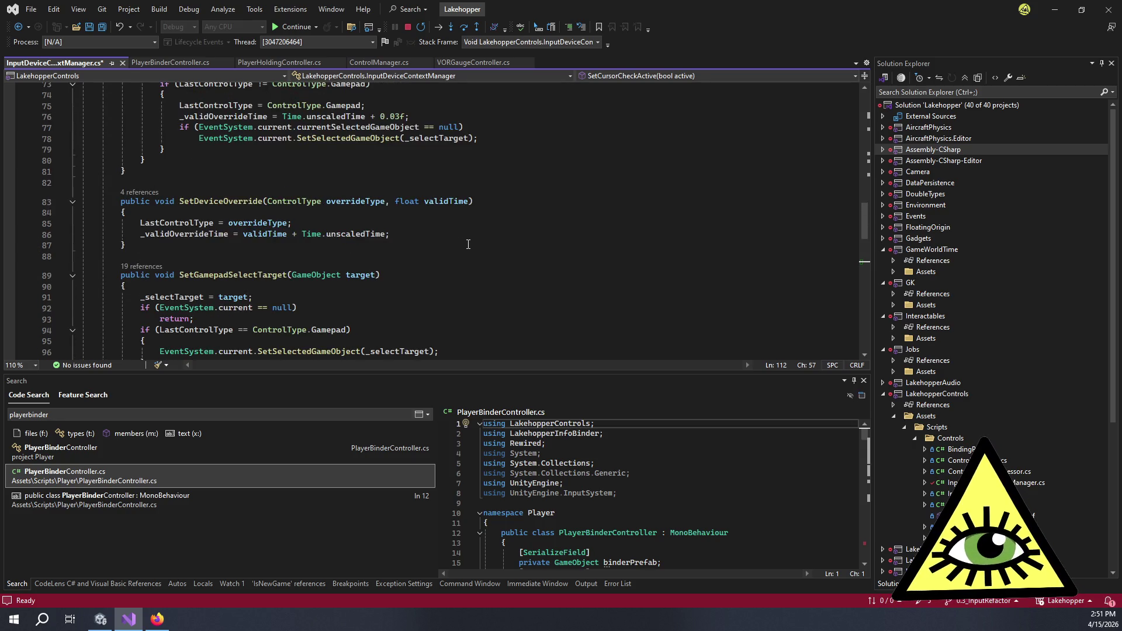
{"action": "key", "text": "BackSpace"}
{"action": "key", "text": "ctrl+z"}
{"action": "key", "text": "ctrl+z"}
{"action": "key", "text": "ctrl+z"}
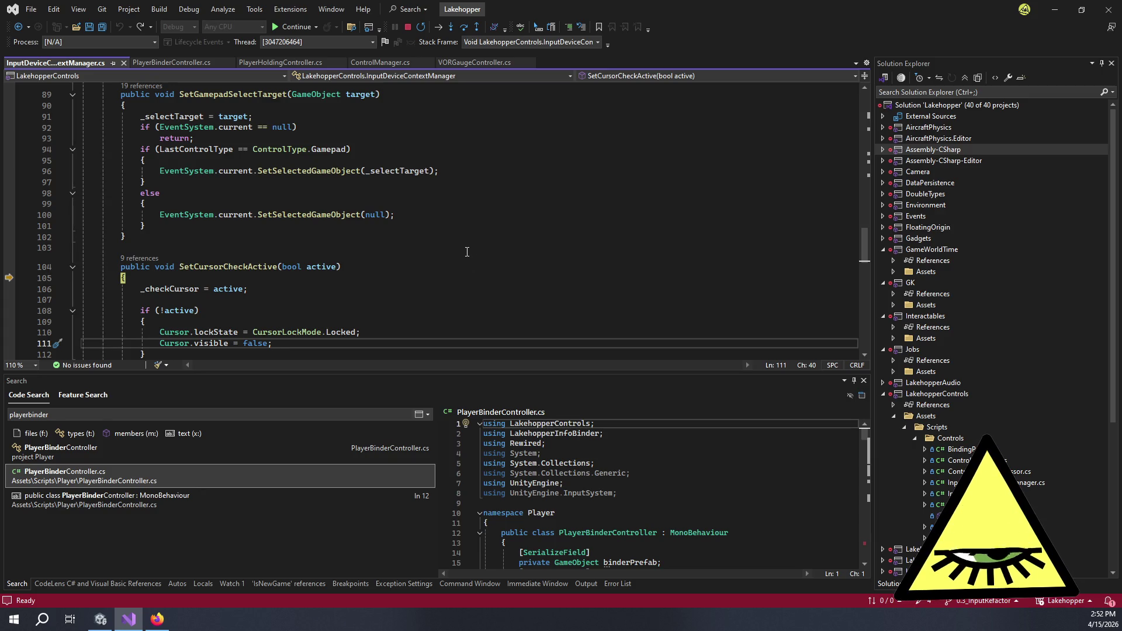
Declare a new field 'private bool _forceCursorUpdate;' below _checkCursor.
{"action": "scroll", "coordinate": [267, 254], "scroll_direction": "up", "scroll_amount": 20}
{"action": "scroll", "coordinate": [267, 254], "scroll_direction": "down", "scroll_amount": 4}
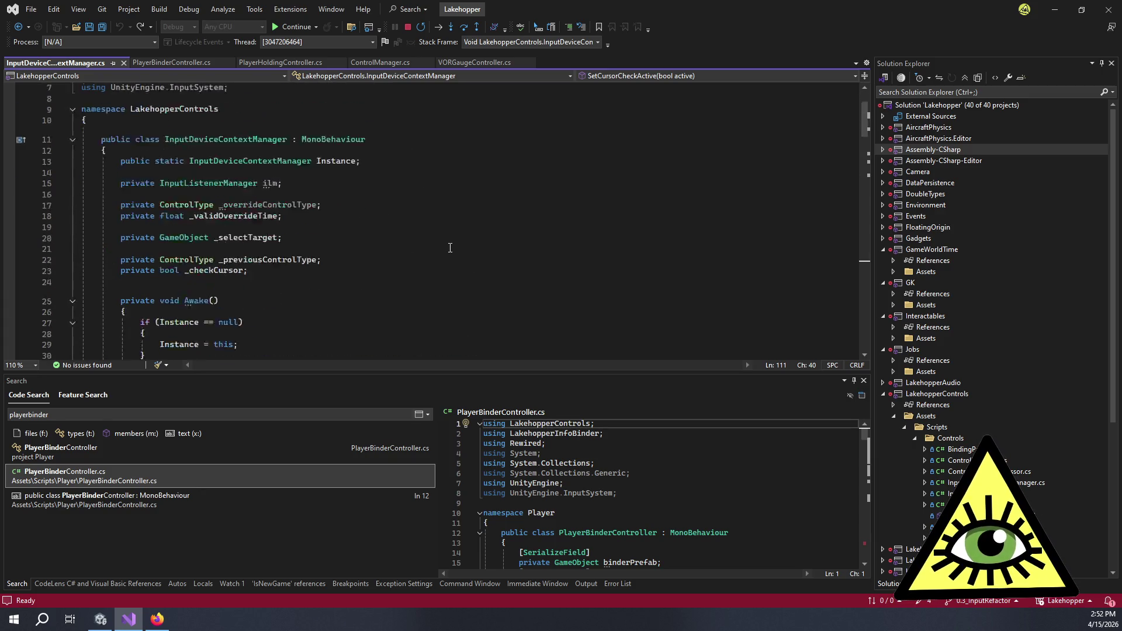
{"action": "scroll", "coordinate": [267, 255], "scroll_direction": "up", "scroll_amount": 2}
{"action": "left_click", "coordinate": [380, 205]}
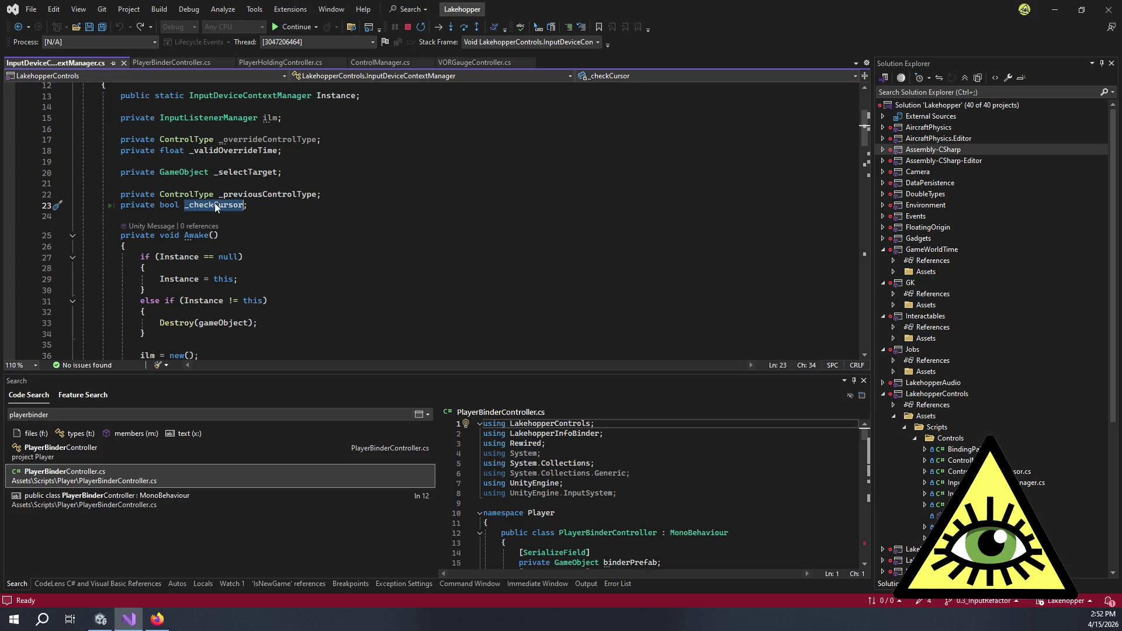
{"action": "key", "text": "Return"}
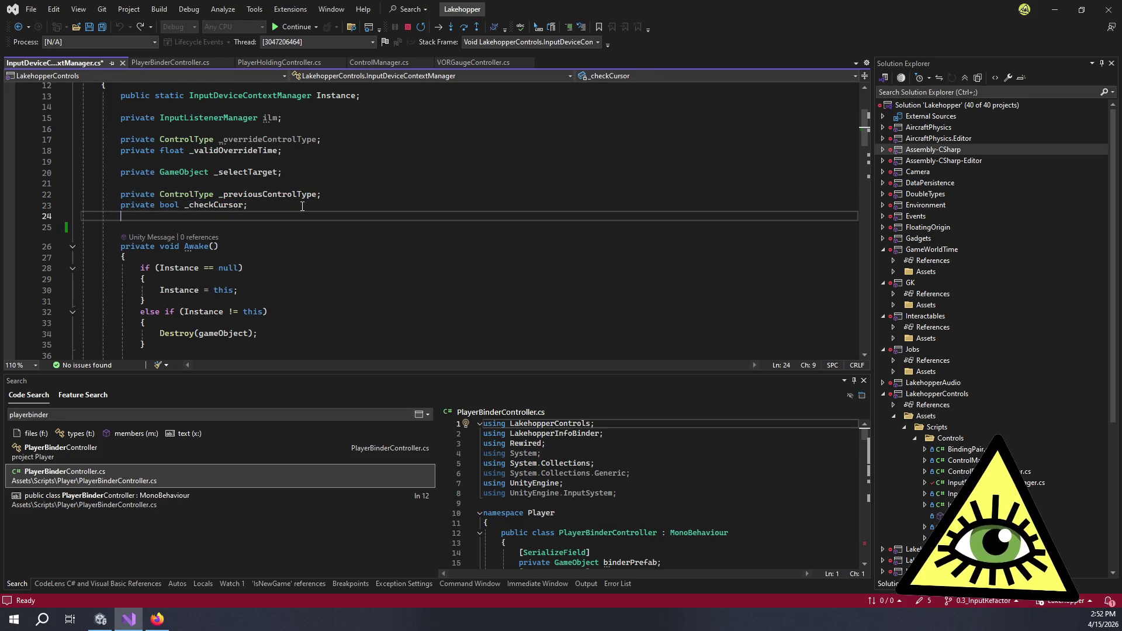
{"action": "type", "text": "private bool _"}
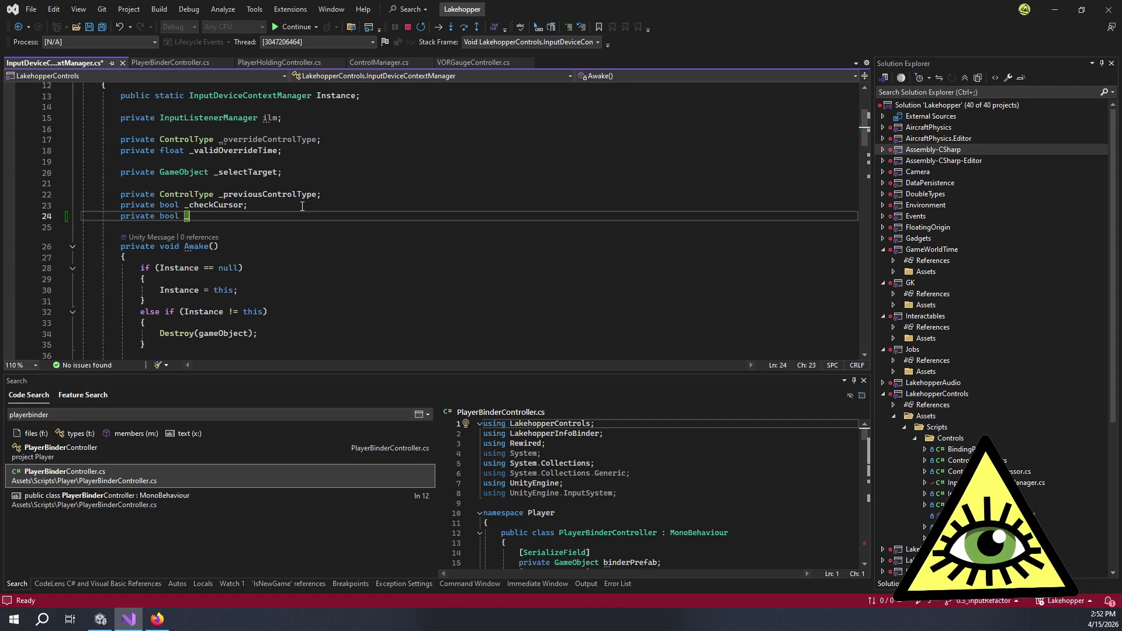
{"action": "type", "text": "fo"}
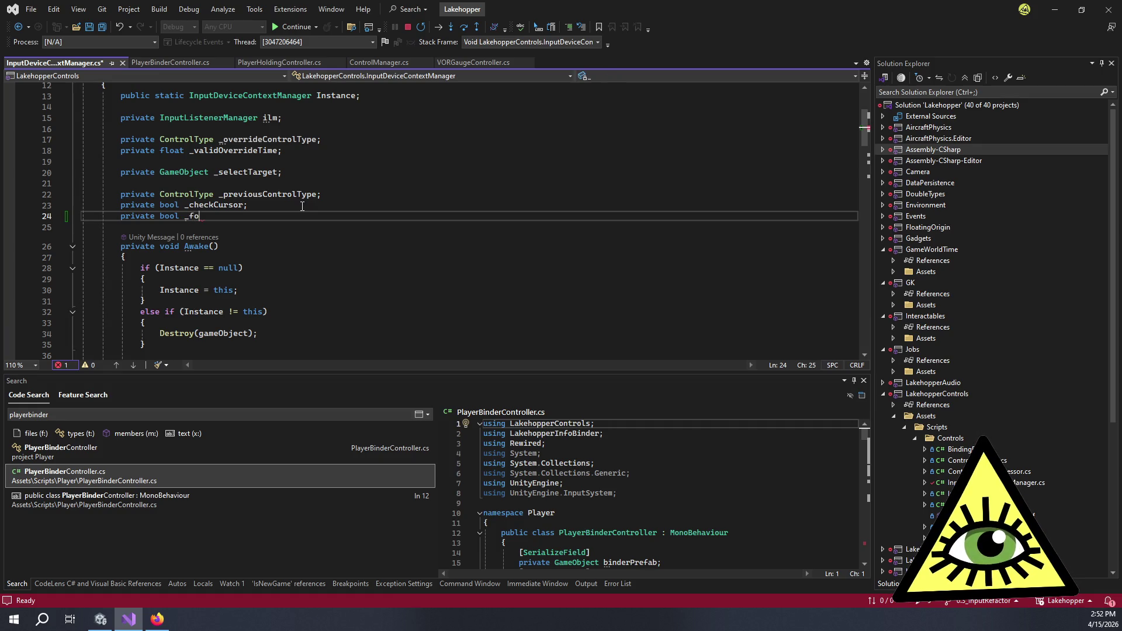
{"action": "type", "text": "rceCursor"}
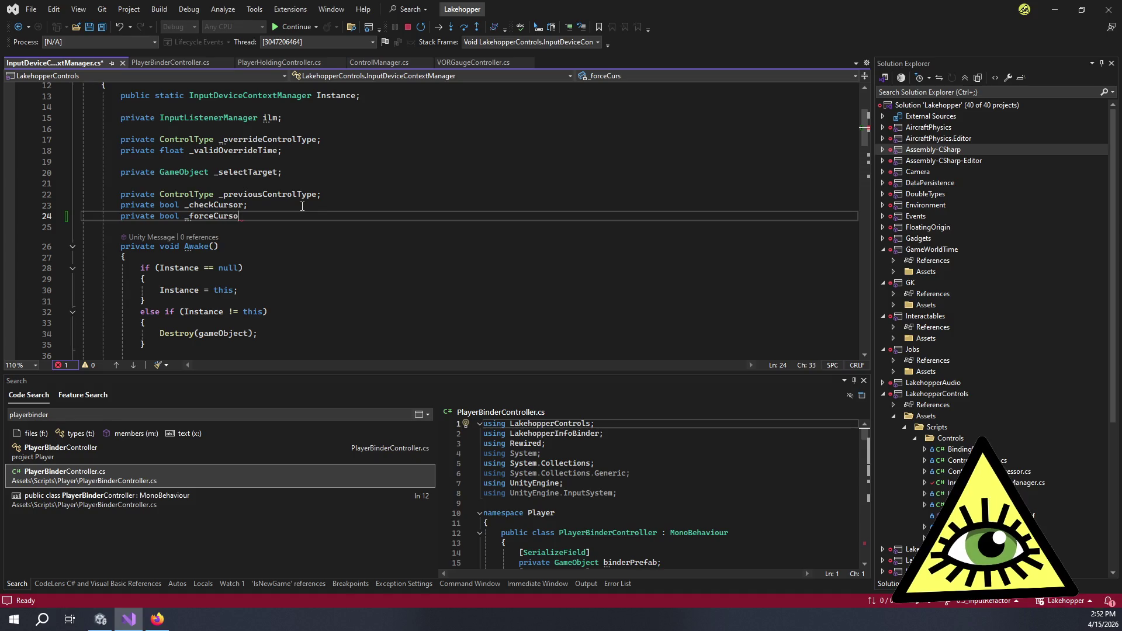
{"action": "key", "text": "BackSpace"}
{"action": "key", "text": "BackSpace"}
{"action": "key", "text": "BackSpace"}
{"action": "type", "text": "sorUpda"}
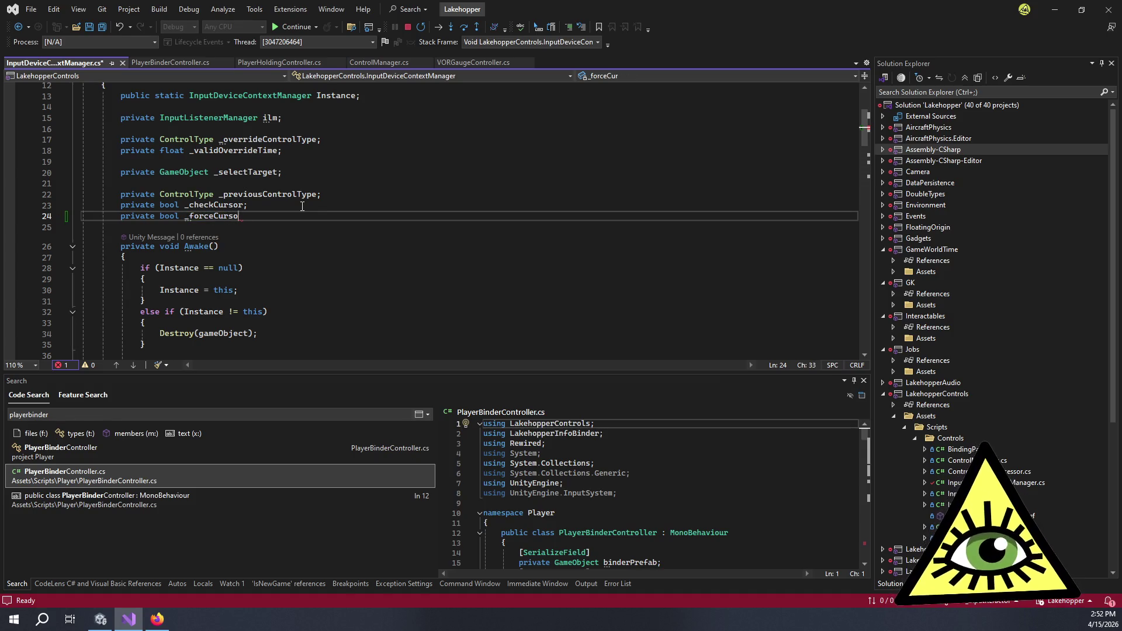
{"action": "type", "text": "te;"}
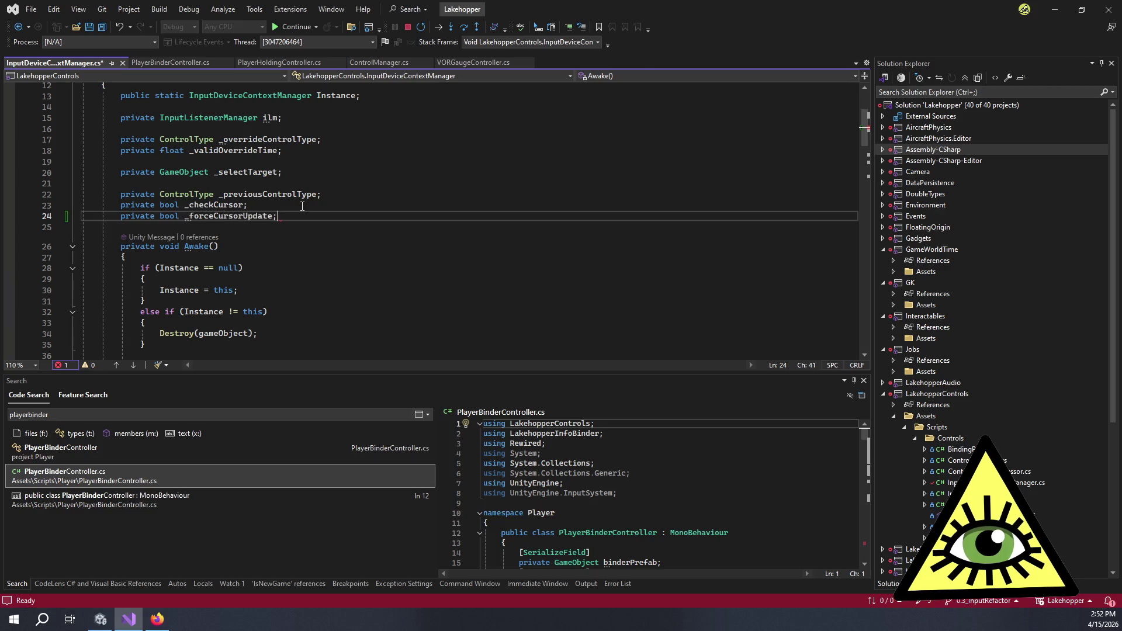
Add '_forceCursorUpdate = true;' below the _checkCursor assignment in SetCursorCheckActive.
{"action": "scroll", "coordinate": [424, 215], "scroll_direction": "down", "scroll_amount": 10}
{"action": "scroll", "coordinate": [424, 215], "scroll_direction": "down", "scroll_amount": 13}
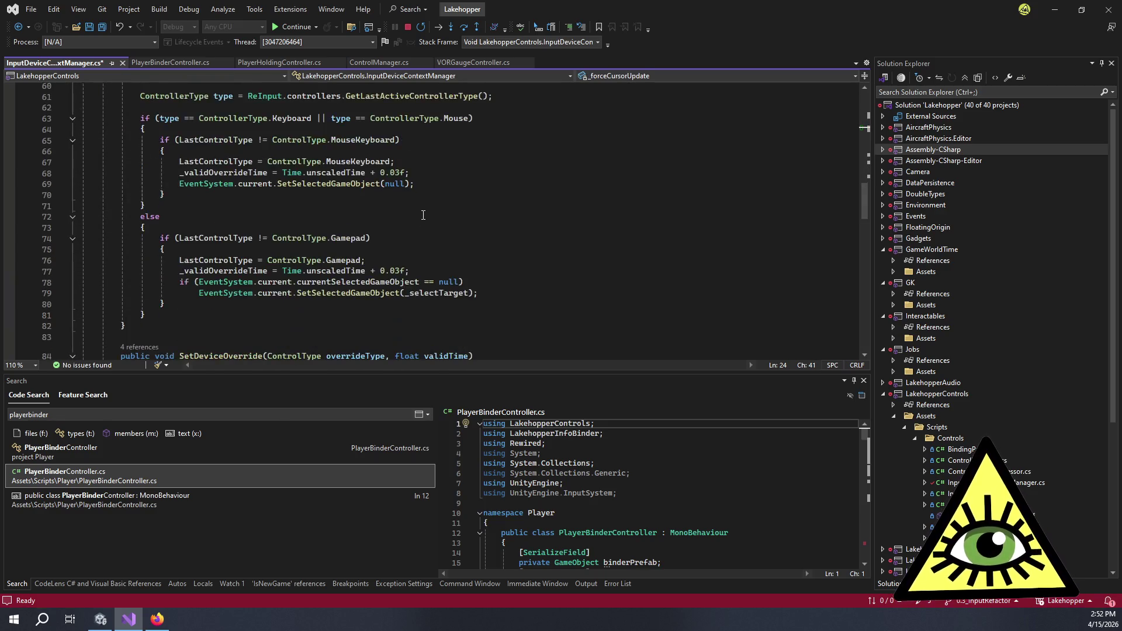
{"action": "scroll", "coordinate": [425, 201], "scroll_direction": "down", "scroll_amount": 8}
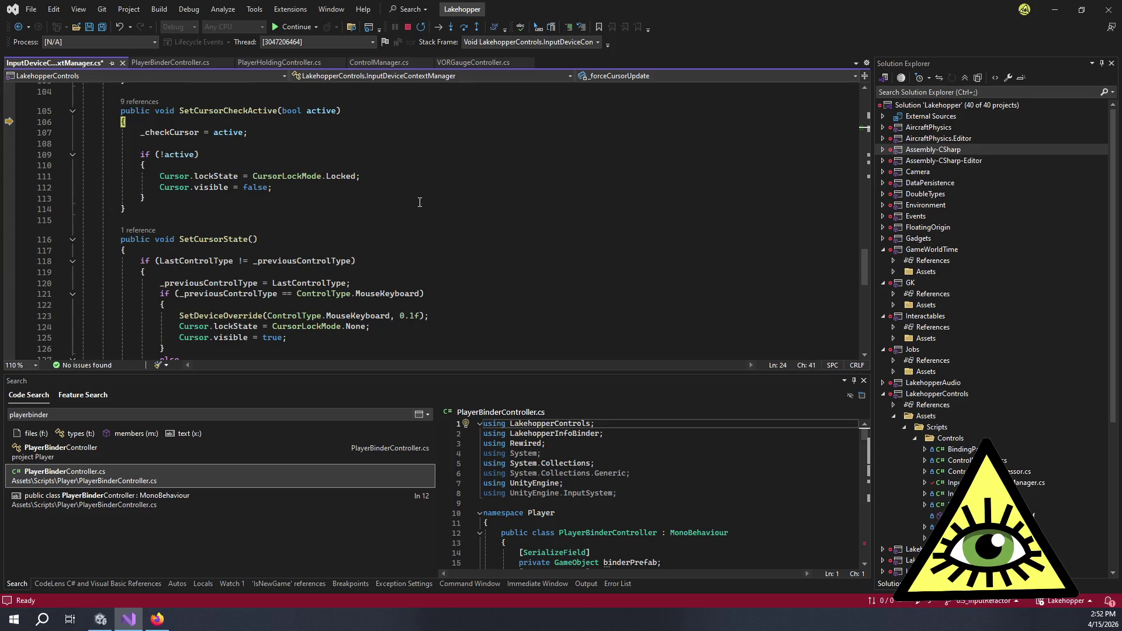
{"action": "left_click", "coordinate": [346, 145]}
{"action": "left_click", "coordinate": [350, 136]}
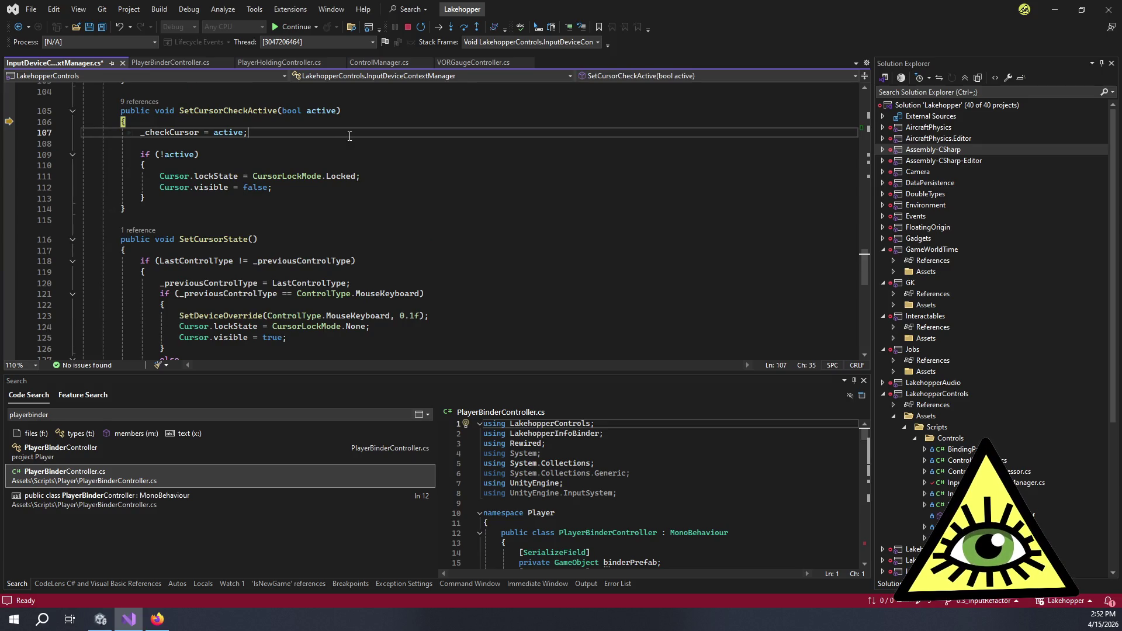
{"action": "key", "text": "Return"}
{"action": "type", "text": "_"}
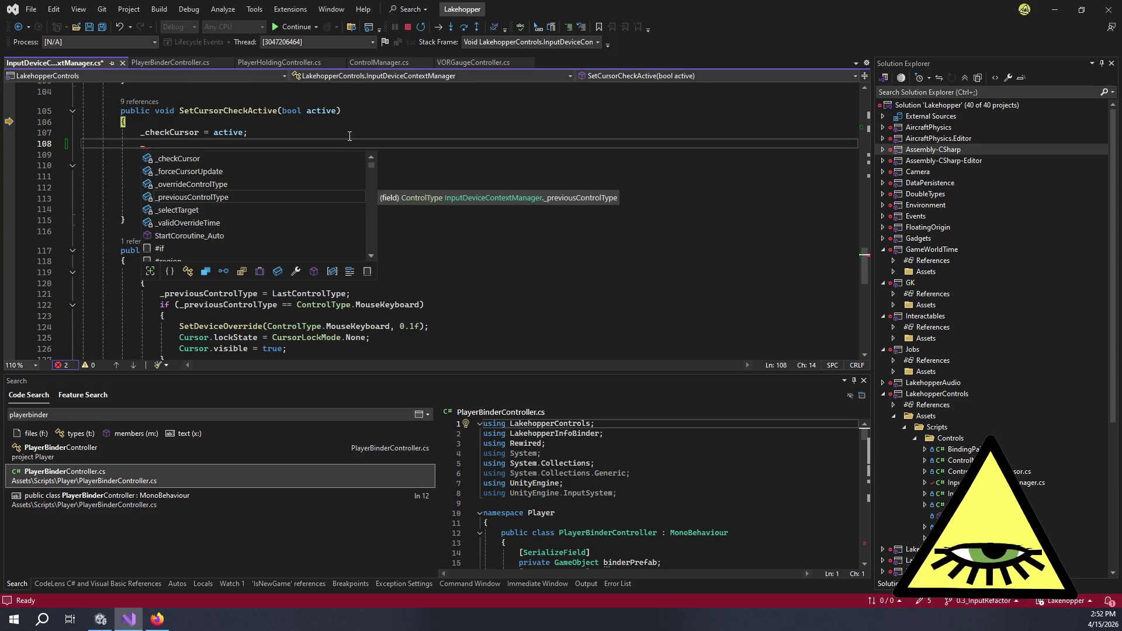
{"action": "type", "text": "forceCursorUpdate = true;"}
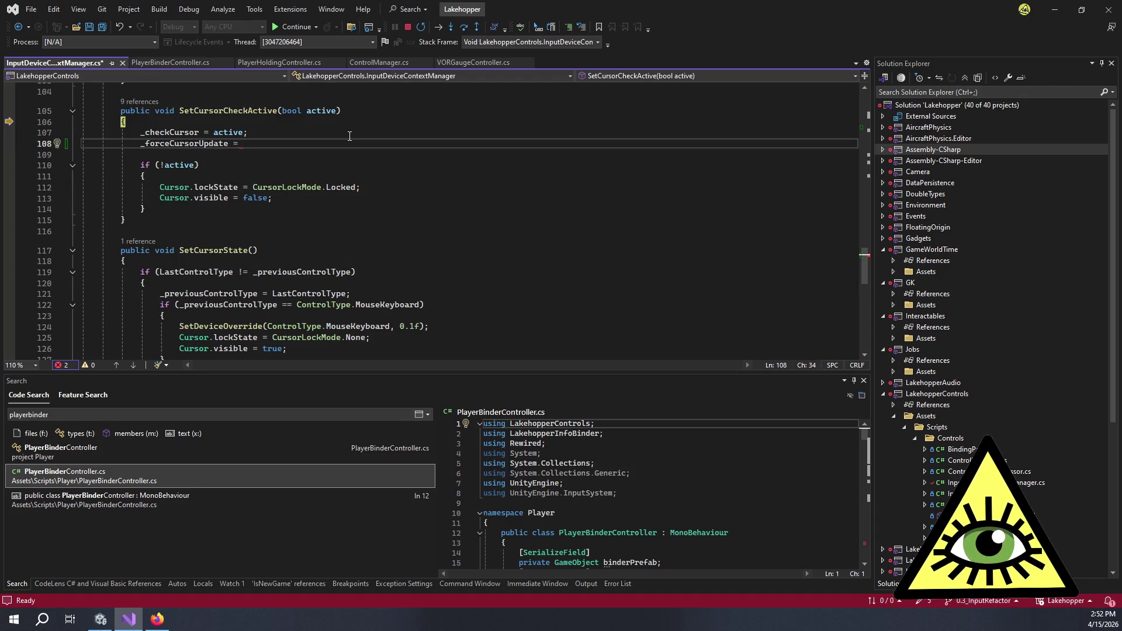
{"action": "left_click", "coordinate": [374, 260]}
Scroll through InputDeviceContextManager.cs to review the code around SetCursorCheckActive.
{"action": "scroll", "coordinate": [374, 198], "scroll_direction": "down", "scroll_amount": 3}
{"action": "scroll", "coordinate": [380, 200], "scroll_direction": "up", "scroll_amount": 12}
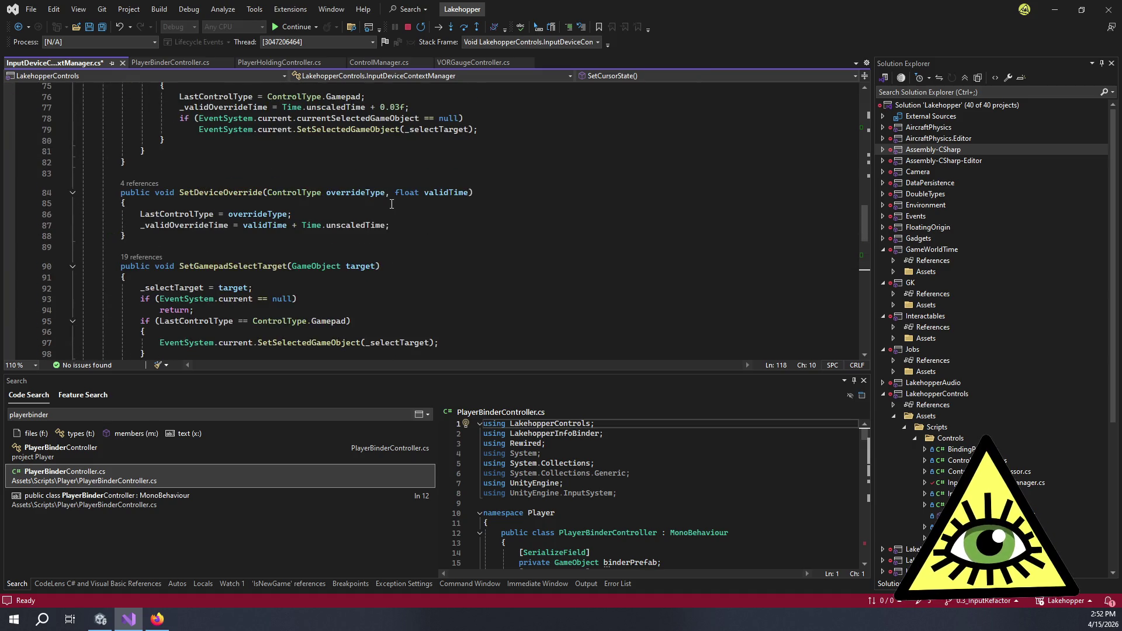
{"action": "scroll", "coordinate": [392, 203], "scroll_direction": "down", "scroll_amount": 2}
{"action": "scroll", "coordinate": [393, 201], "scroll_direction": "up", "scroll_amount": 6}
{"action": "scroll", "coordinate": [404, 204], "scroll_direction": "down", "scroll_amount": 11}
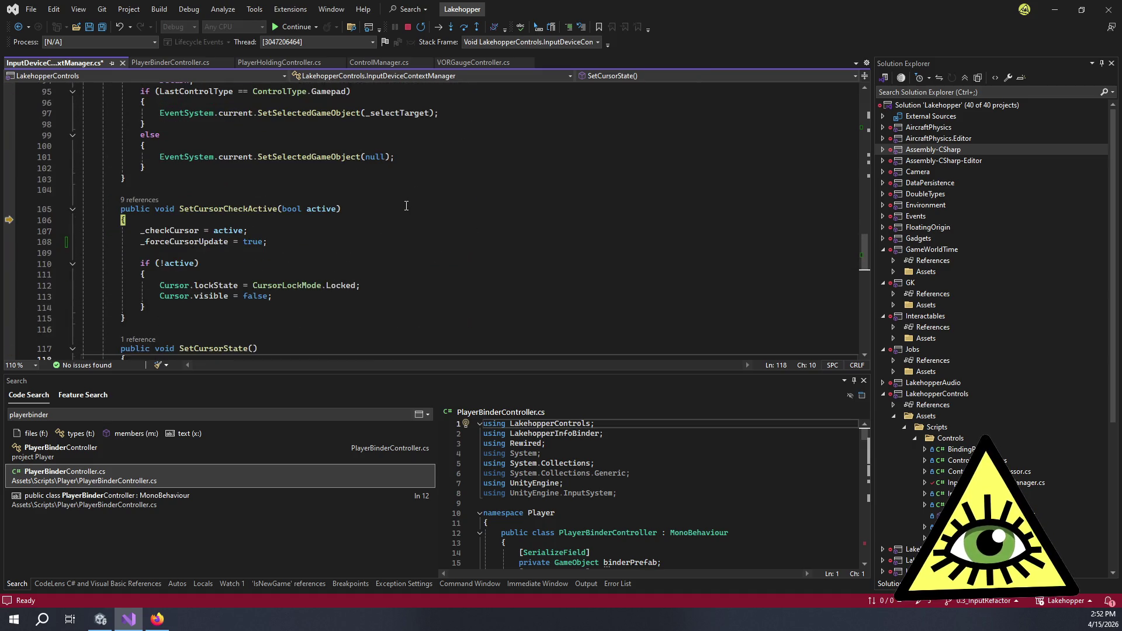
{"action": "scroll", "coordinate": [406, 204], "scroll_direction": "down", "scroll_amount": 4}
{"action": "scroll", "coordinate": [412, 204], "scroll_direction": "up", "scroll_amount": 20}
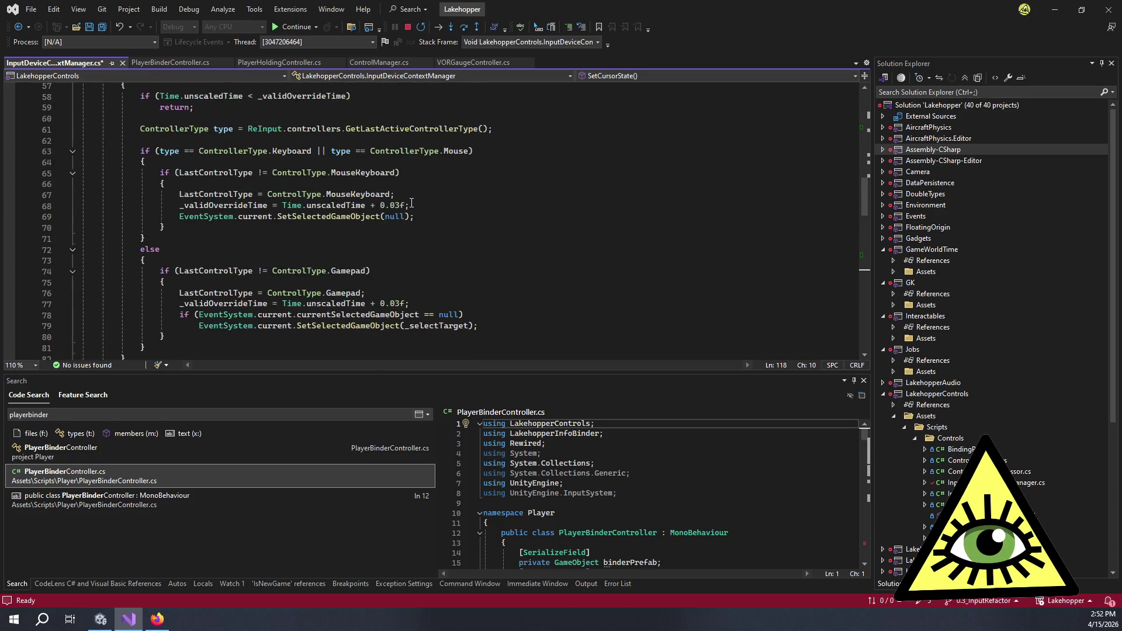
{"action": "scroll", "coordinate": [415, 203], "scroll_direction": "down", "scroll_amount": 3}
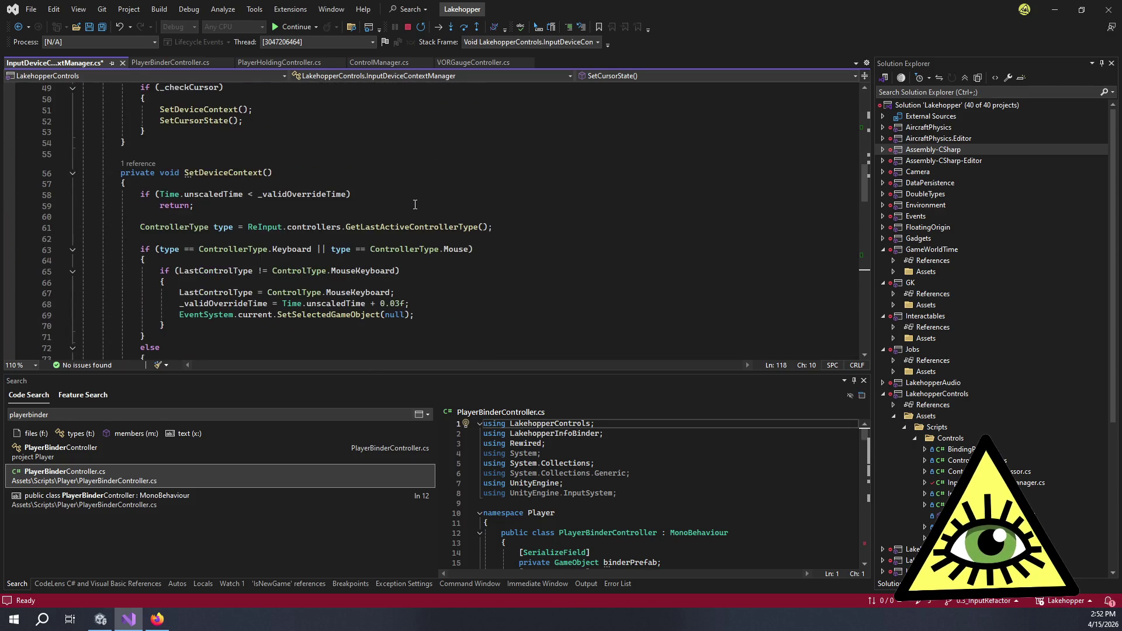
{"action": "scroll", "coordinate": [440, 230], "scroll_direction": "down", "scroll_amount": 1}
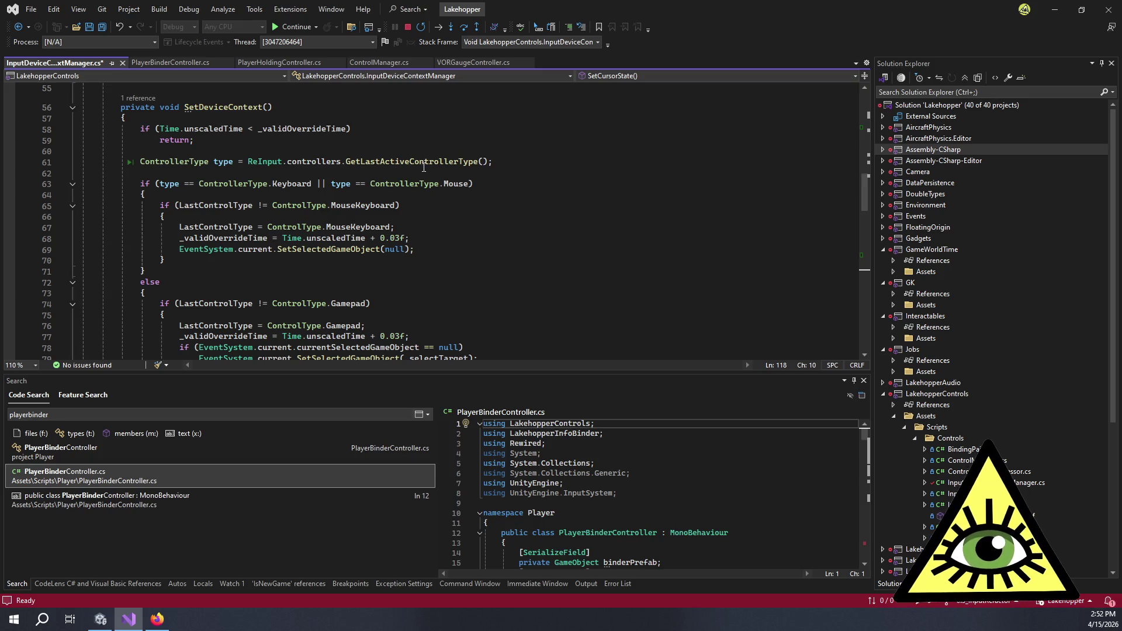
{"action": "scroll", "coordinate": [432, 174], "scroll_direction": "down", "scroll_amount": 4}
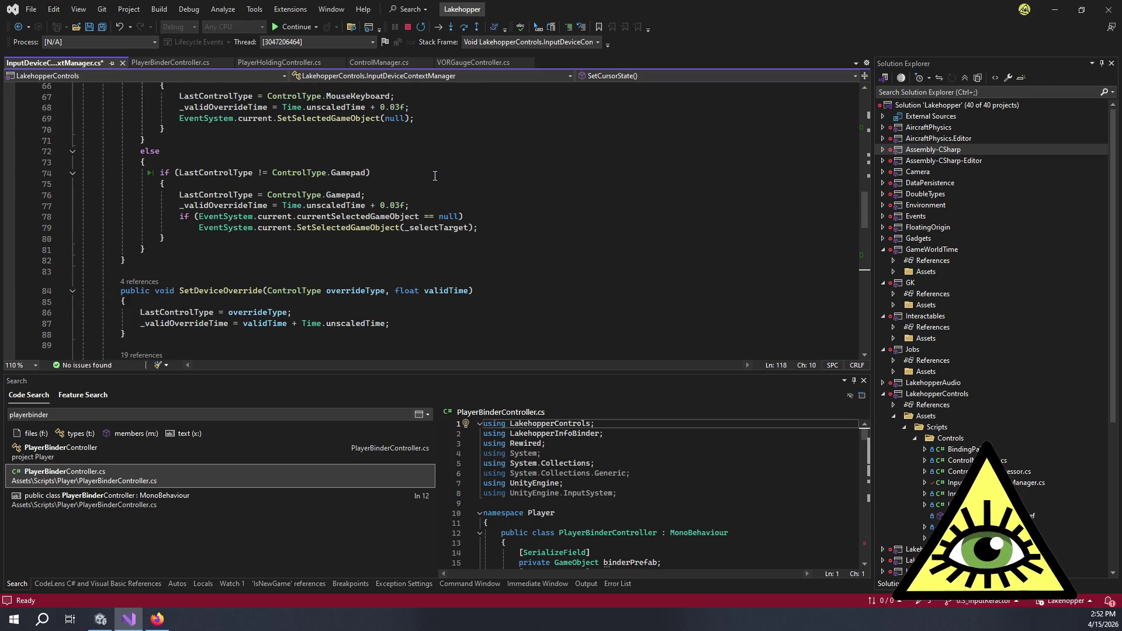
{"action": "scroll", "coordinate": [434, 177], "scroll_direction": "down", "scroll_amount": 12}
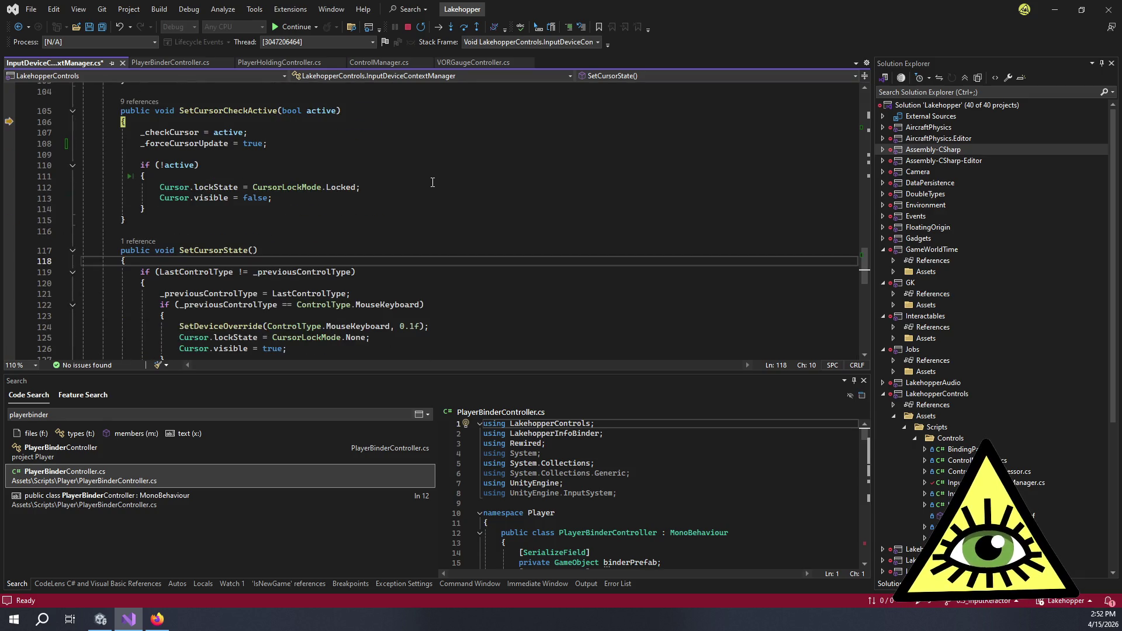
{"action": "left_click", "coordinate": [374, 154]}
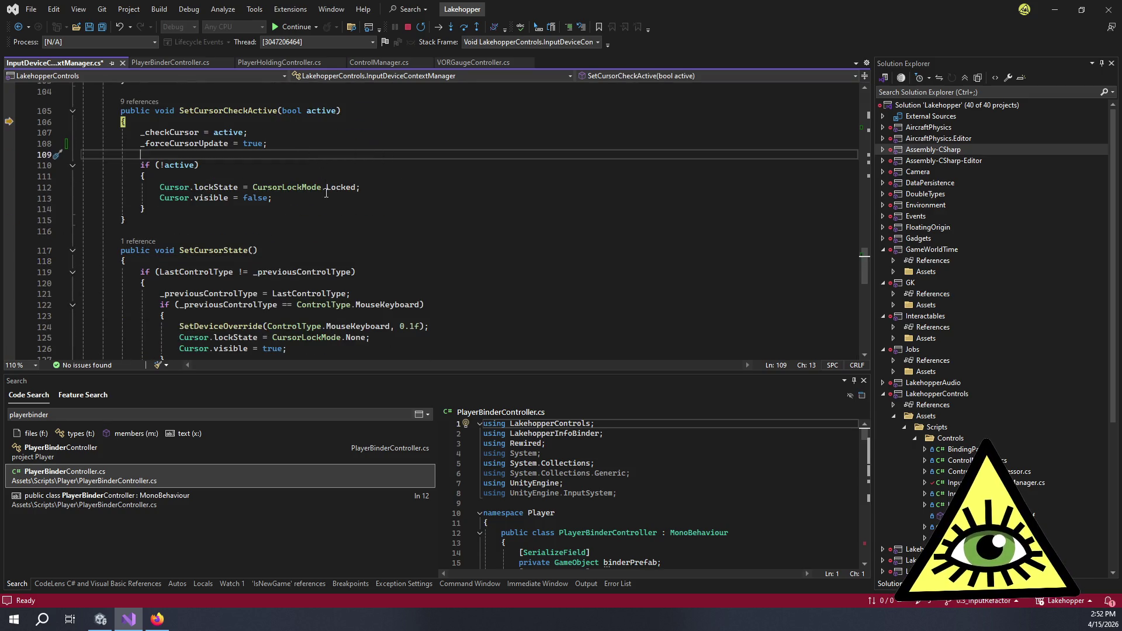
Add '|| _forceCursorUpdate' to line 119's if, set '_forceCursorUpdate = false;' inside, and save.
{"action": "scroll", "coordinate": [341, 171], "scroll_direction": "down", "scroll_amount": 3}
{"action": "left_click", "coordinate": [352, 173]}
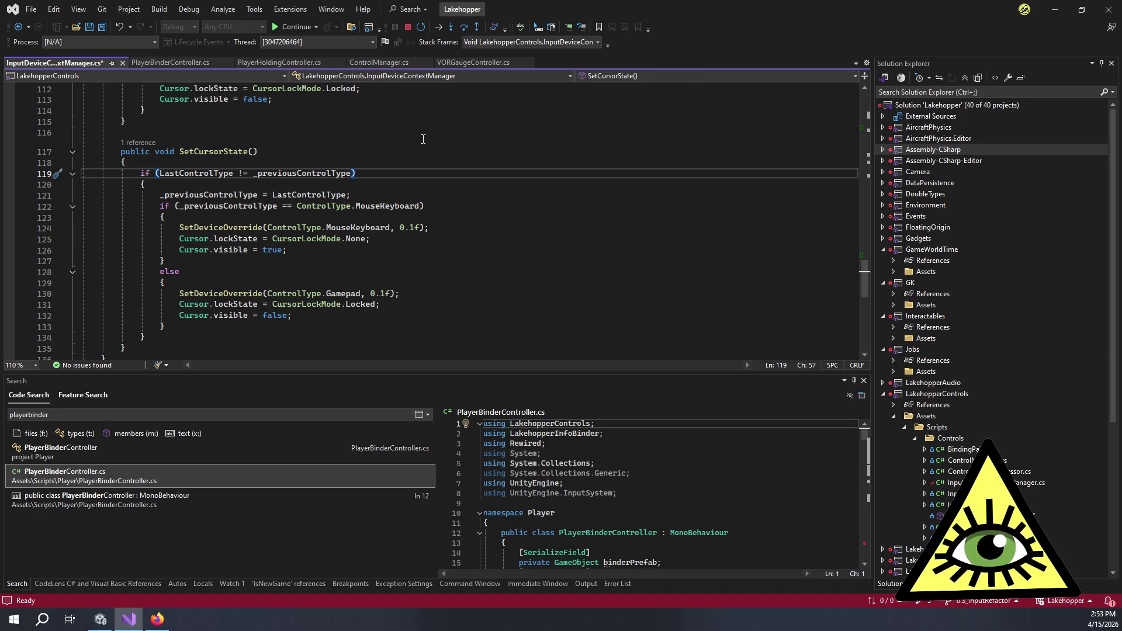
{"action": "type", "text": "|| _"}
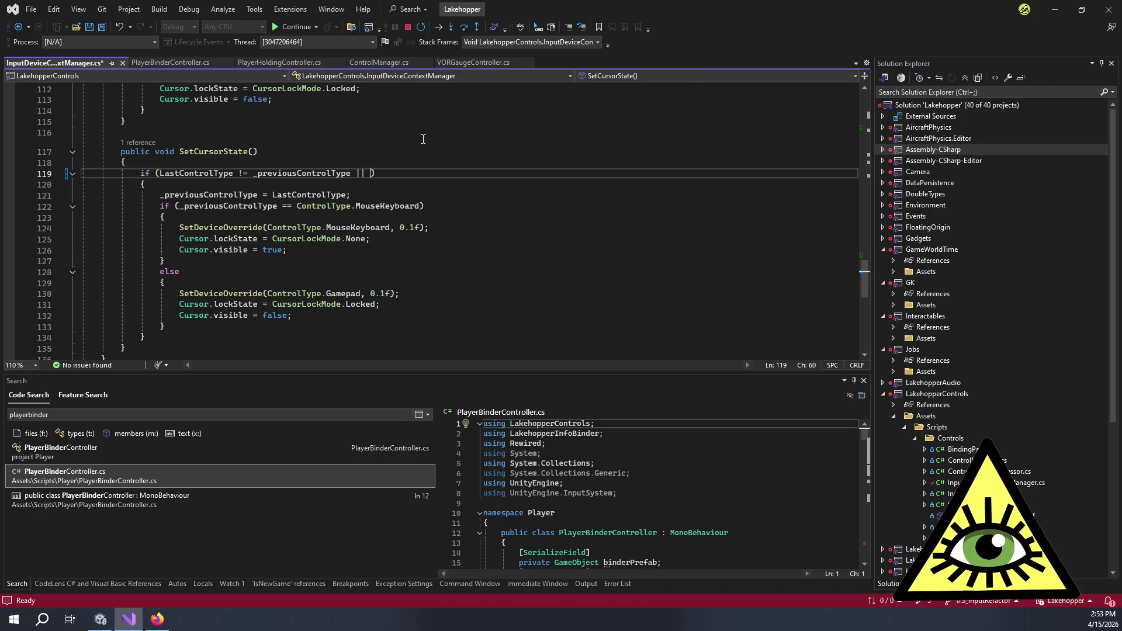
{"action": "type", "text": "f"}
{"action": "key", "text": "Tab"}
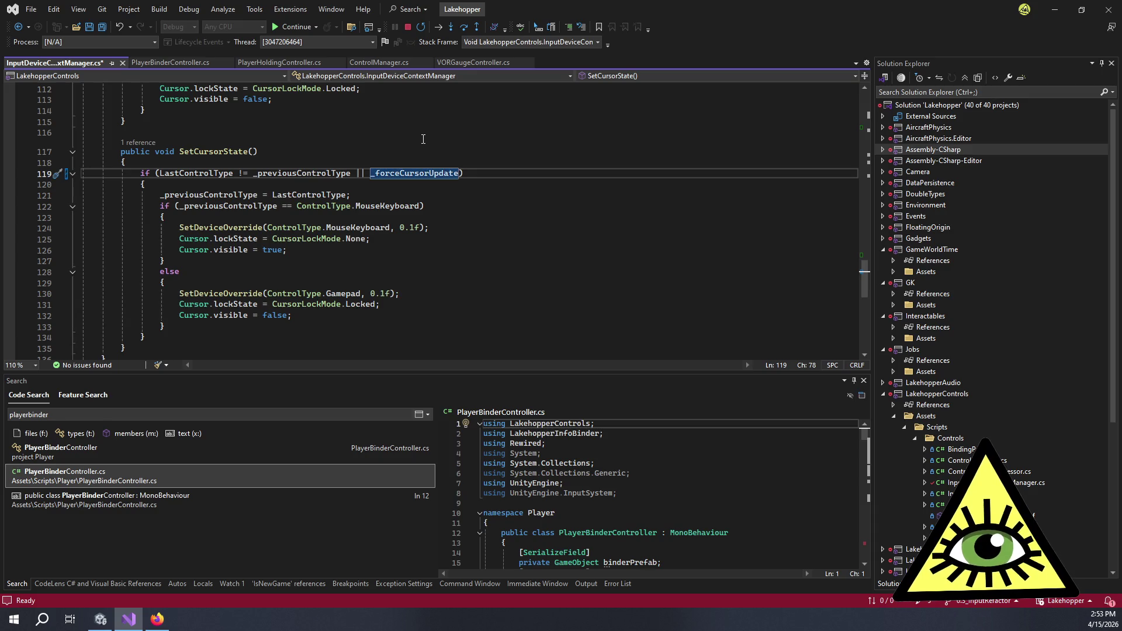
{"action": "key", "text": "Down"}
{"action": "key", "text": "Return"}
{"action": "type", "text": "_fo"}
{"action": "key", "text": "Tab"}
{"action": "type", "text": "= false;"}
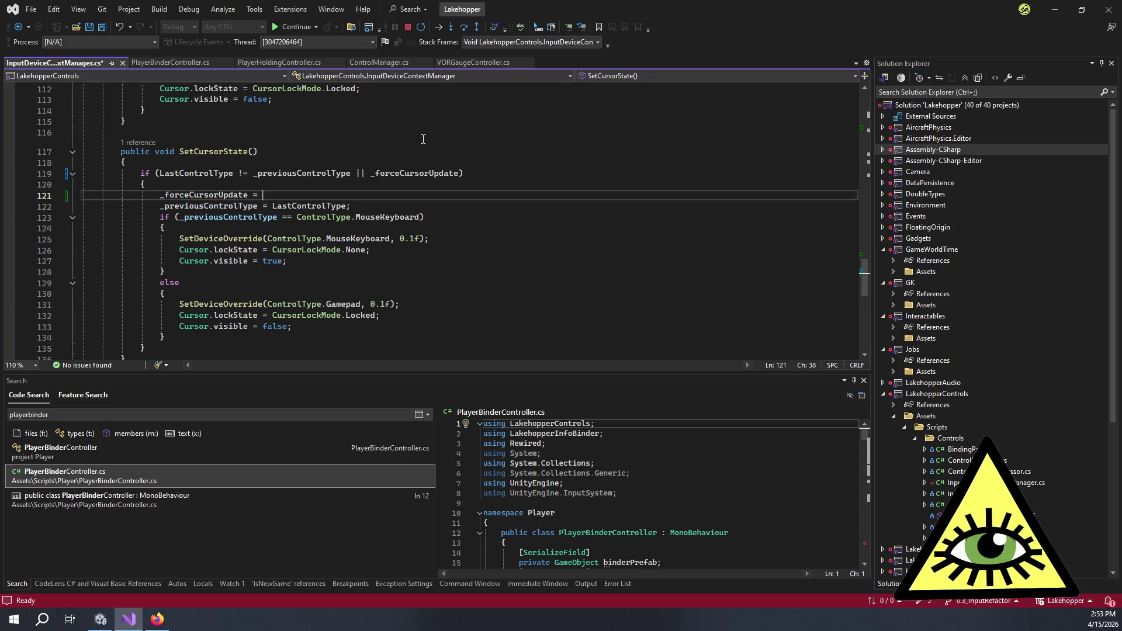
{"action": "left_click", "coordinate": [516, 204]}
{"action": "key", "text": "ctrl+s"}
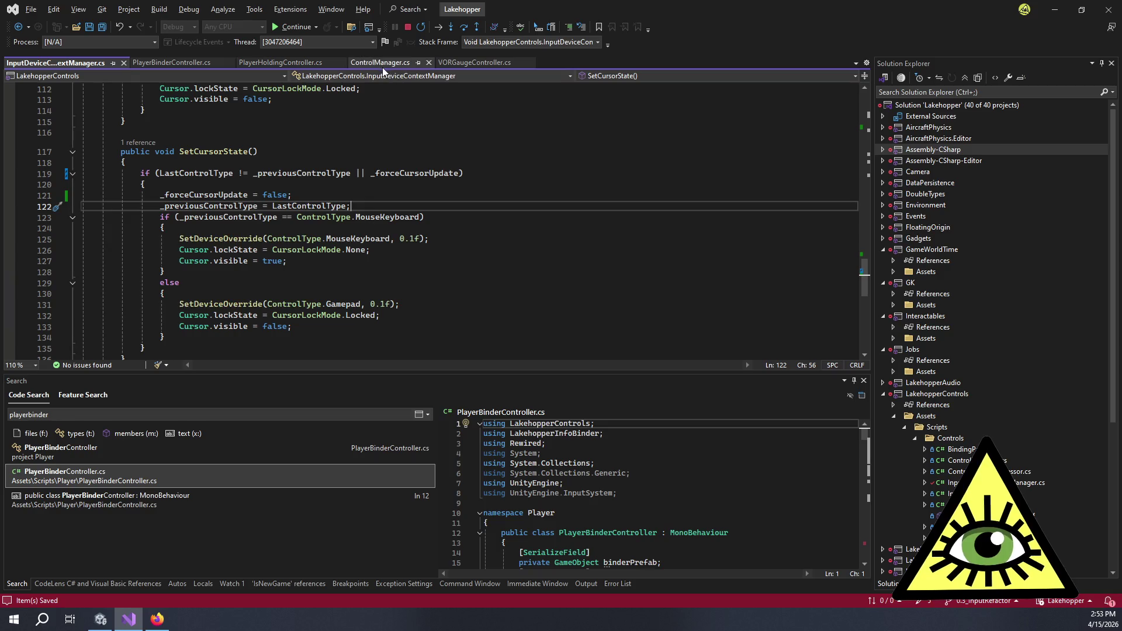
Clear the line 155 breakpoint in PlayerBinderController.cs and resume the game.
{"action": "left_click", "coordinate": [172, 62]}
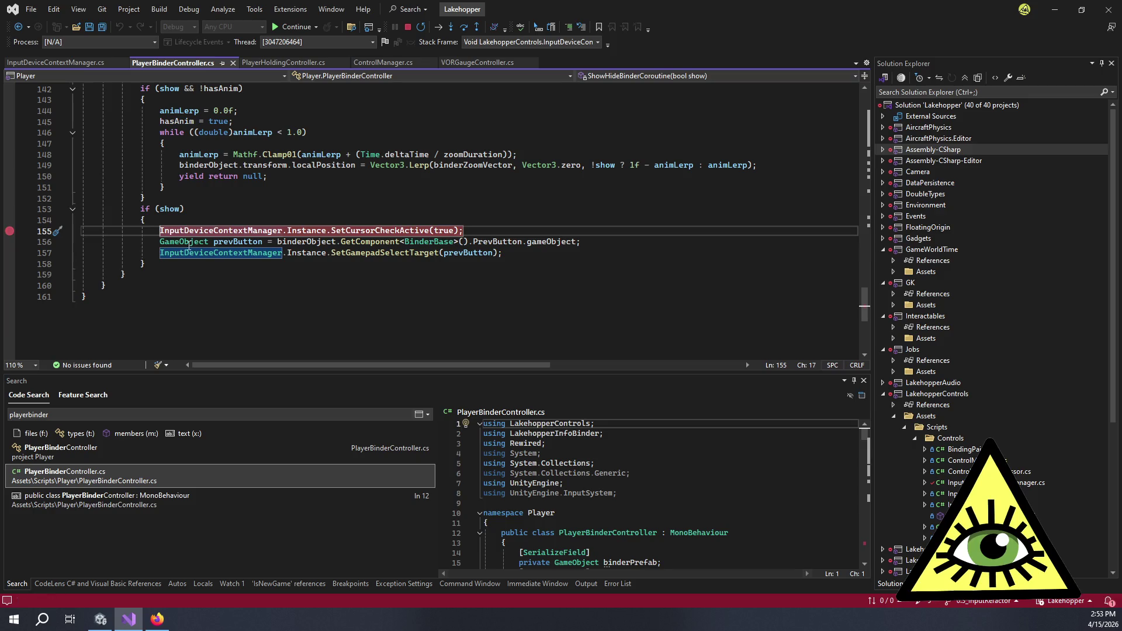
{"action": "left_click", "coordinate": [10, 231]}
{"action": "left_click", "coordinate": [337, 219]}
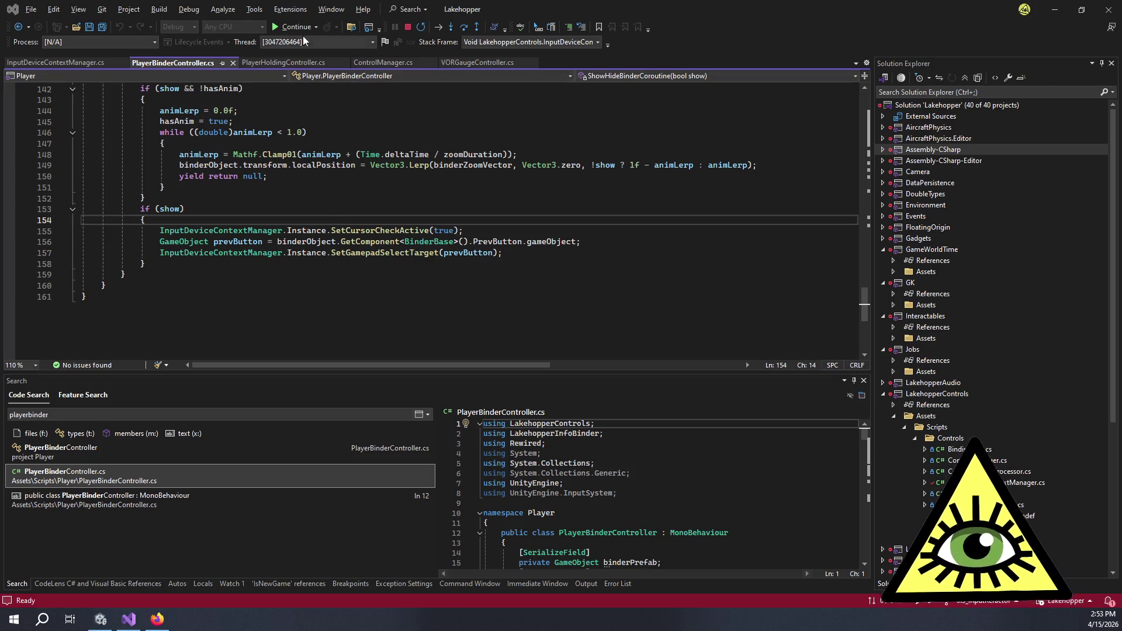
{"action": "left_click", "coordinate": [287, 26]}
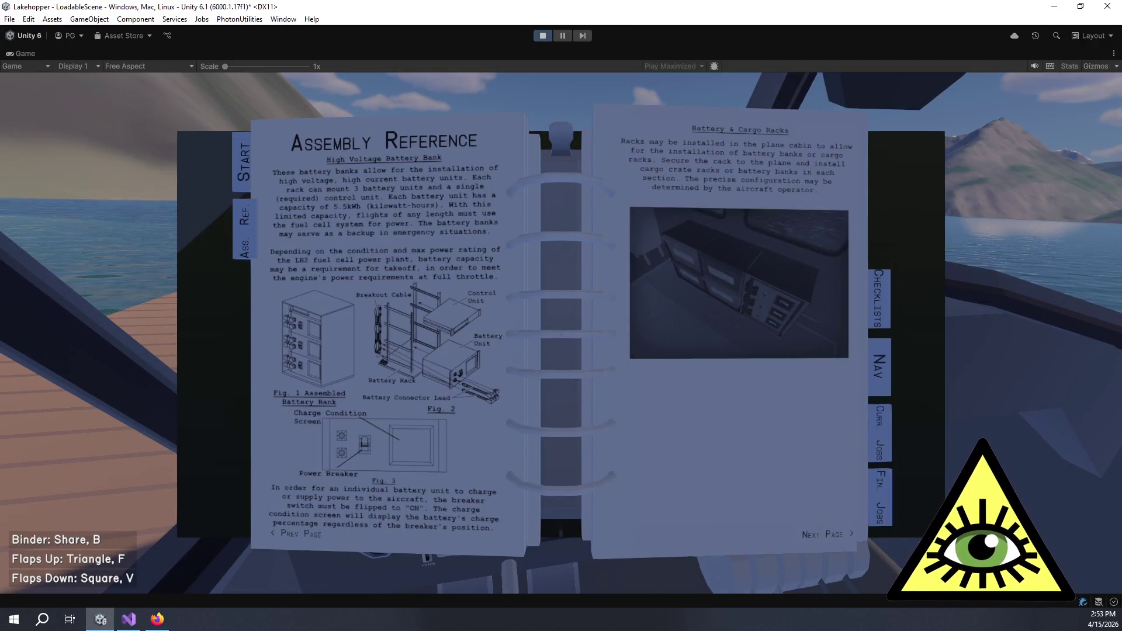
Close the binder, then pause and resume the game twice and pause once more before returning to Visual Studio.
{"action": "key", "text": "b"}
{"action": "key", "text": "Escape"}
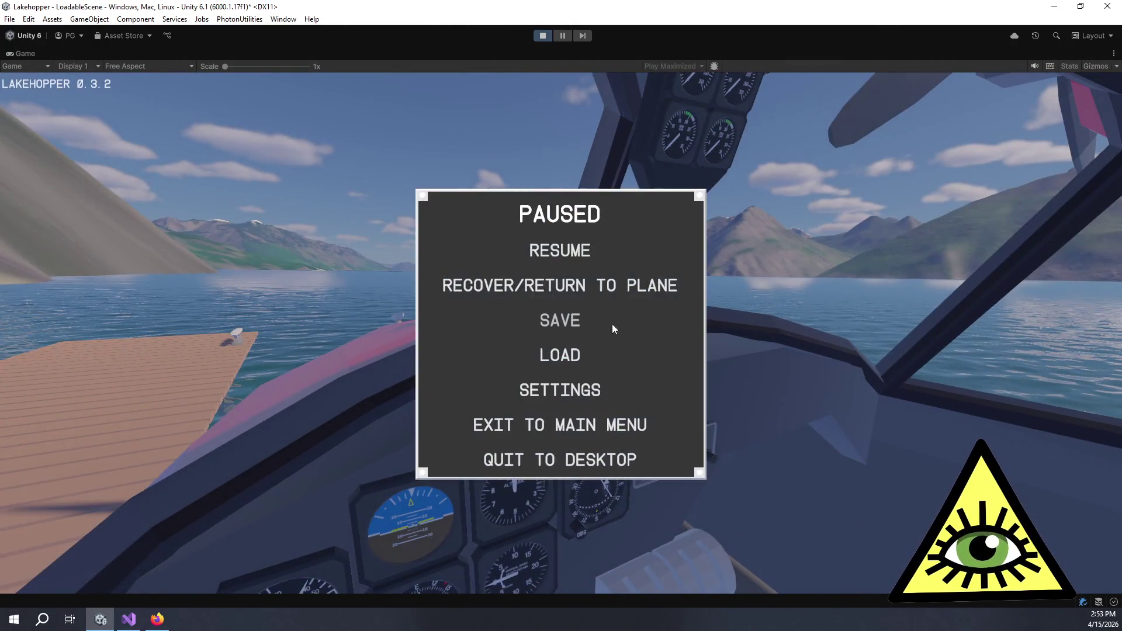
{"action": "left_click", "coordinate": [546, 247]}
{"action": "key", "text": "Escape"}
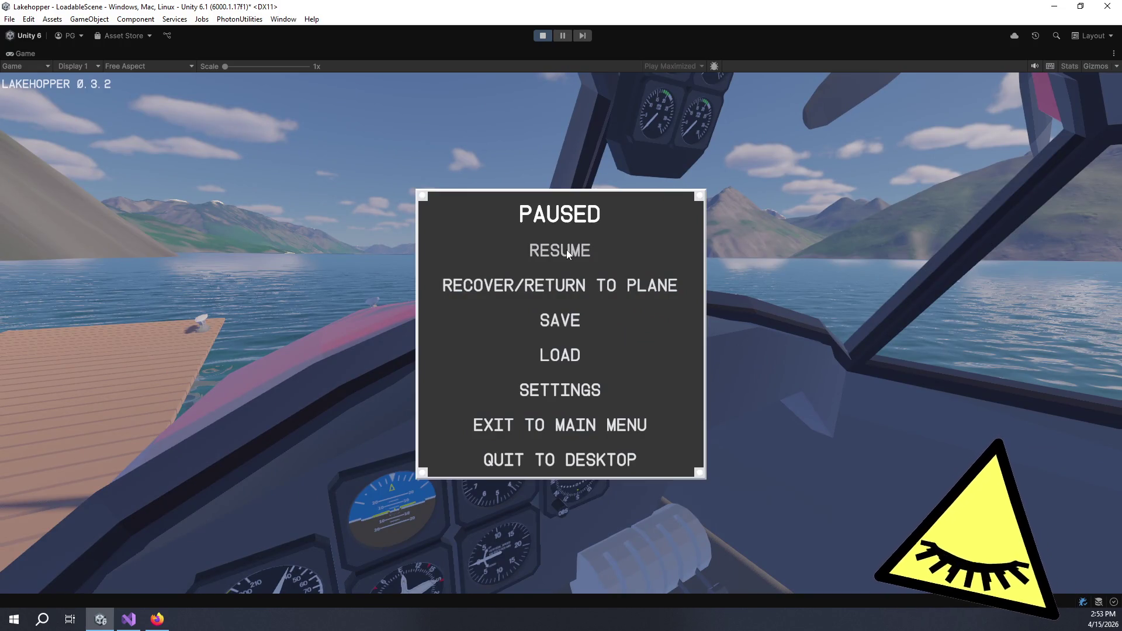
{"action": "left_click", "coordinate": [566, 250]}
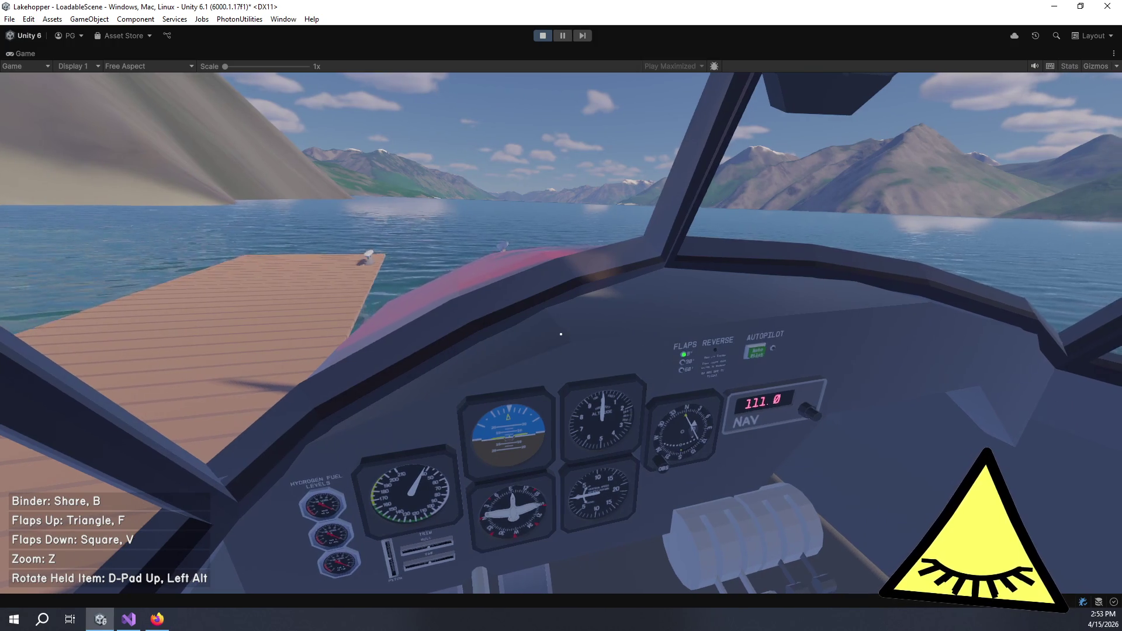
{"action": "key", "text": "Escape"}
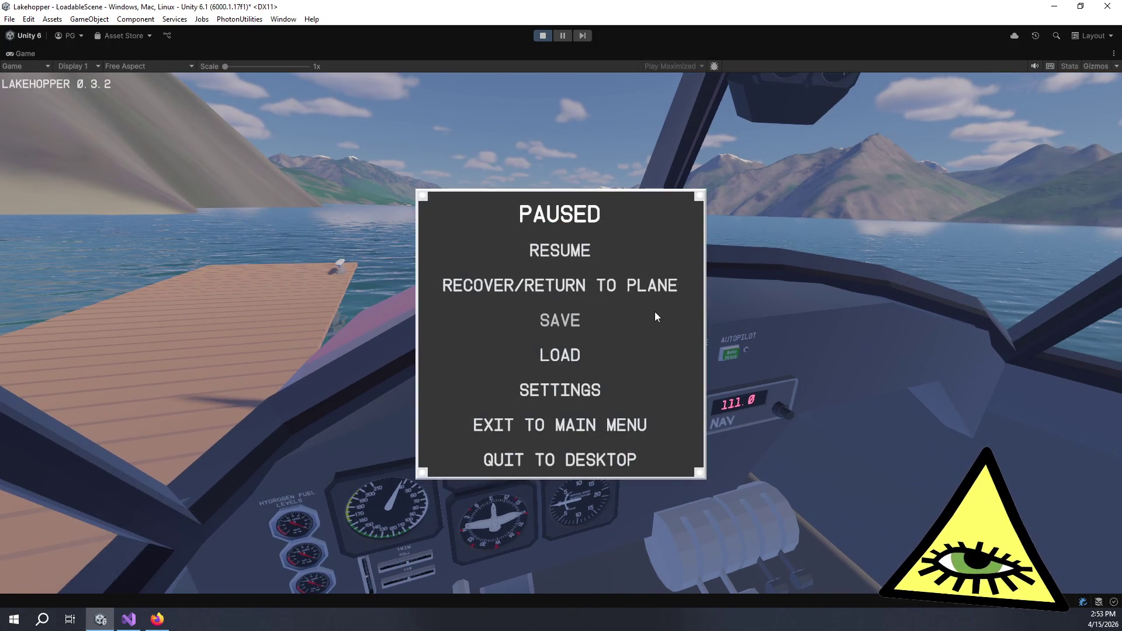
{"action": "key", "text": "alt+Tab"}
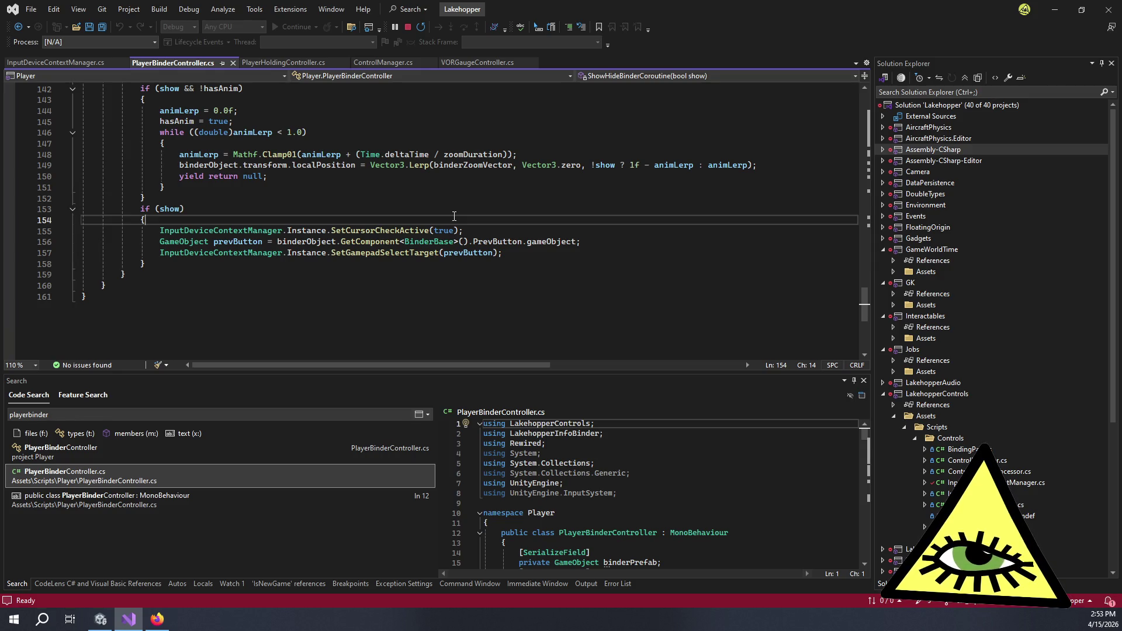
Search the code for 'pausecon', then 'playercontroller', and open PlayerController.cs.
{"action": "key", "text": "ctrl+t"}
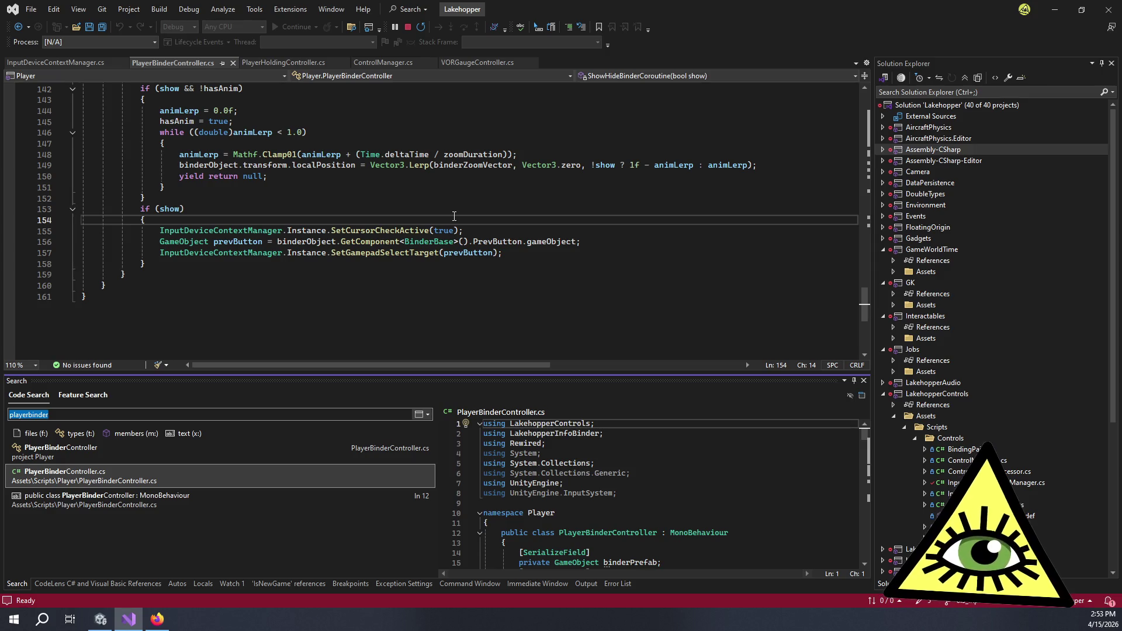
{"action": "left_click", "coordinate": [457, 211]}
{"action": "key", "text": "ctrl+t"}
{"action": "type", "text": "pause"}
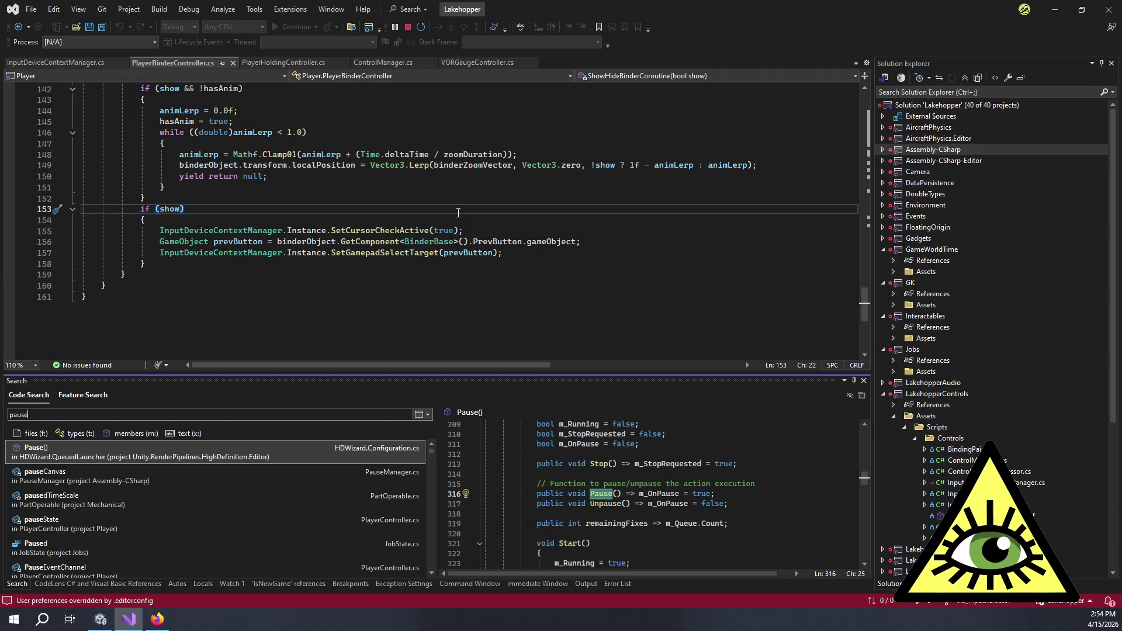
{"action": "type", "text": "con"}
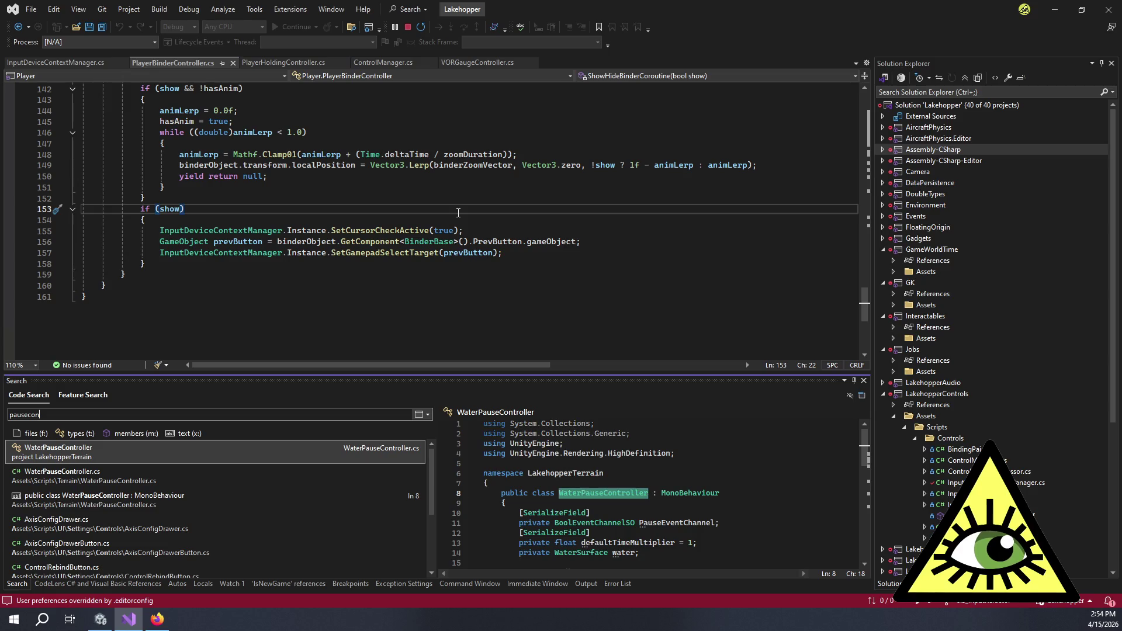
{"action": "key", "text": "ctrl+BackSpace"}
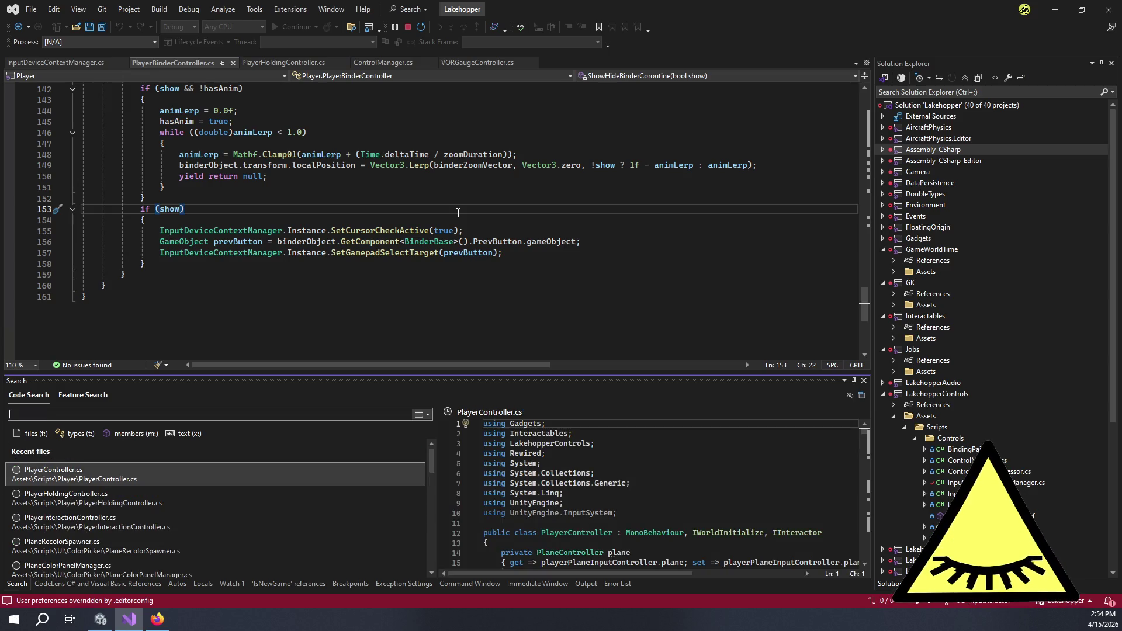
{"action": "type", "text": "playercontroller"}
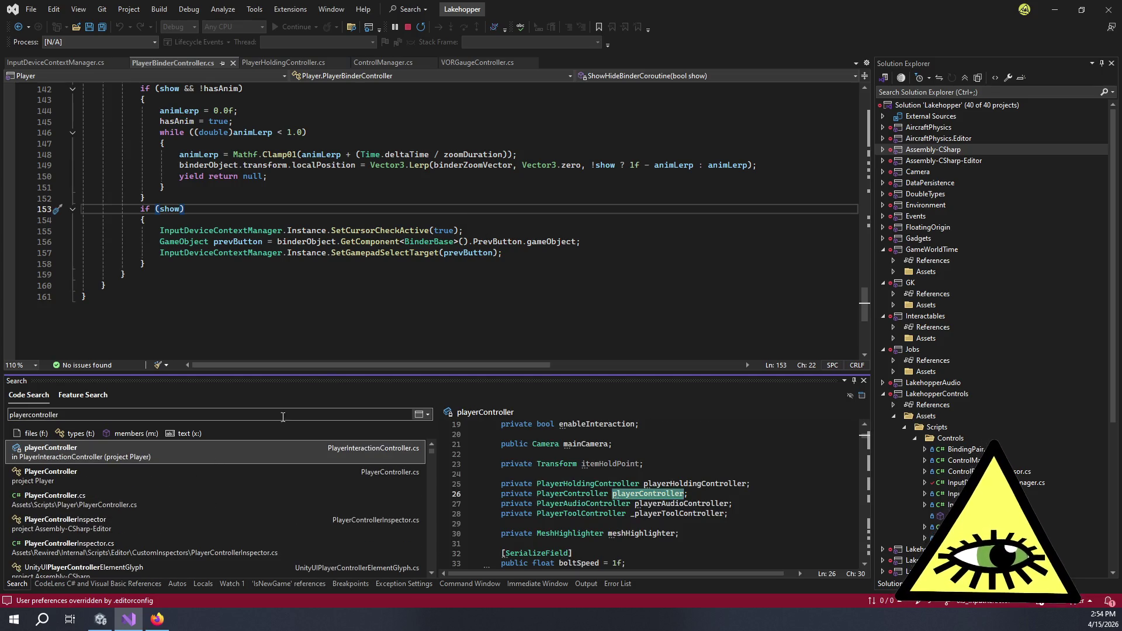
{"action": "key", "text": "Down"}
{"action": "key", "text": "Return"}
{"action": "scroll", "coordinate": [341, 303], "scroll_direction": "down", "scroll_amount": 20}
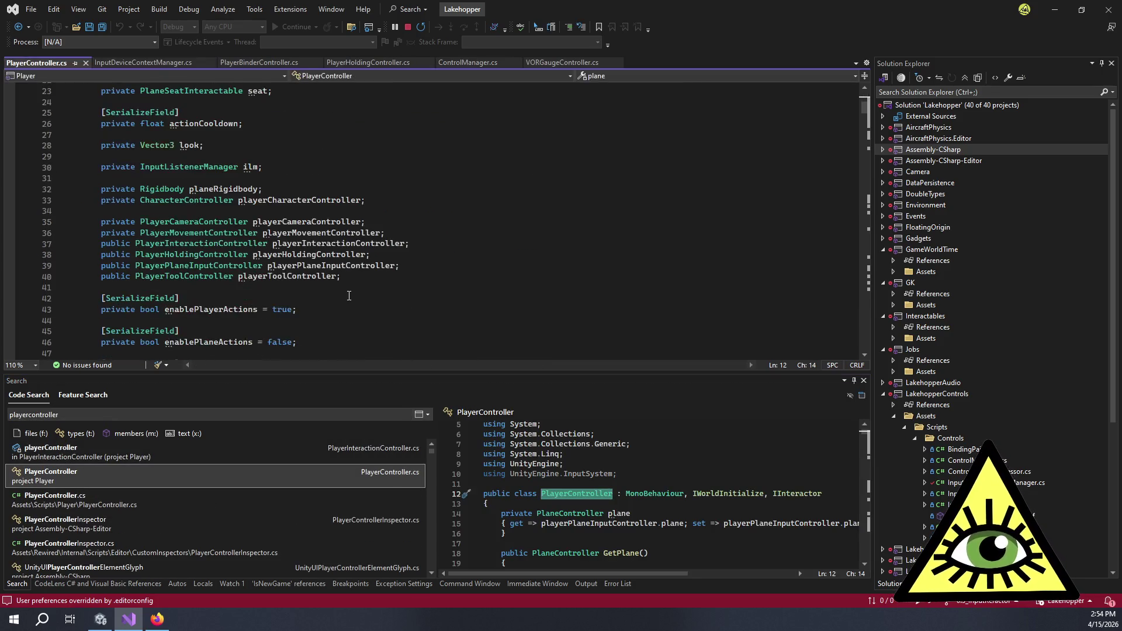
Review PlayerController's SetInitialInputs, selecting enableSceneActions on line 161.
{"action": "scroll", "coordinate": [370, 257], "scroll_direction": "down", "scroll_amount": 13}
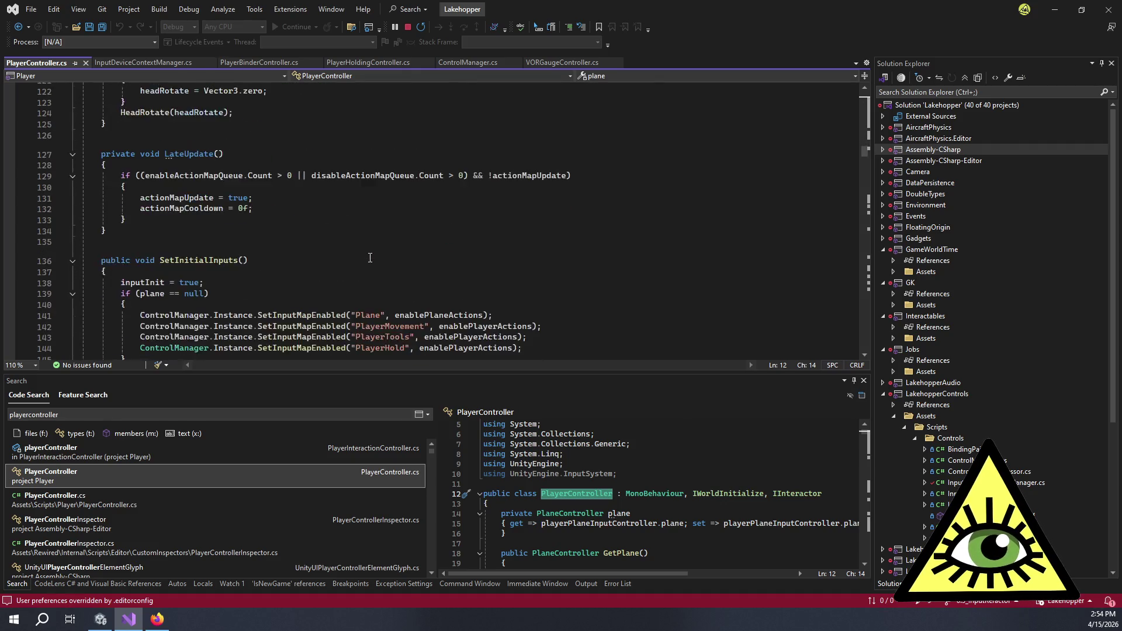
{"action": "scroll", "coordinate": [304, 214], "scroll_direction": "down", "scroll_amount": 4}
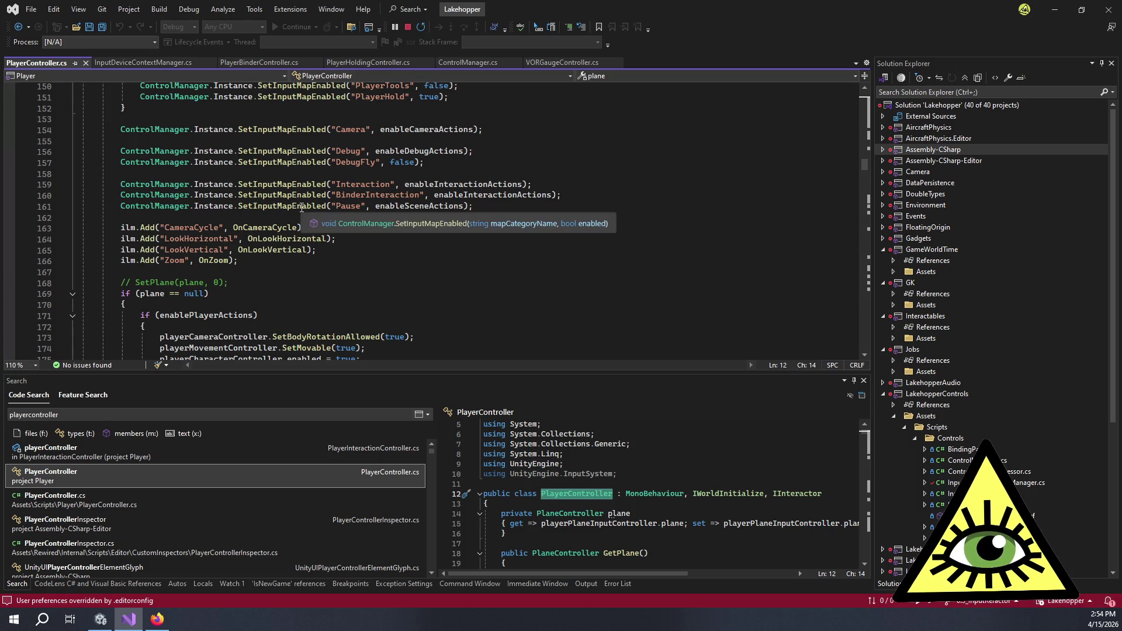
{"action": "double_click", "coordinate": [420, 206]}
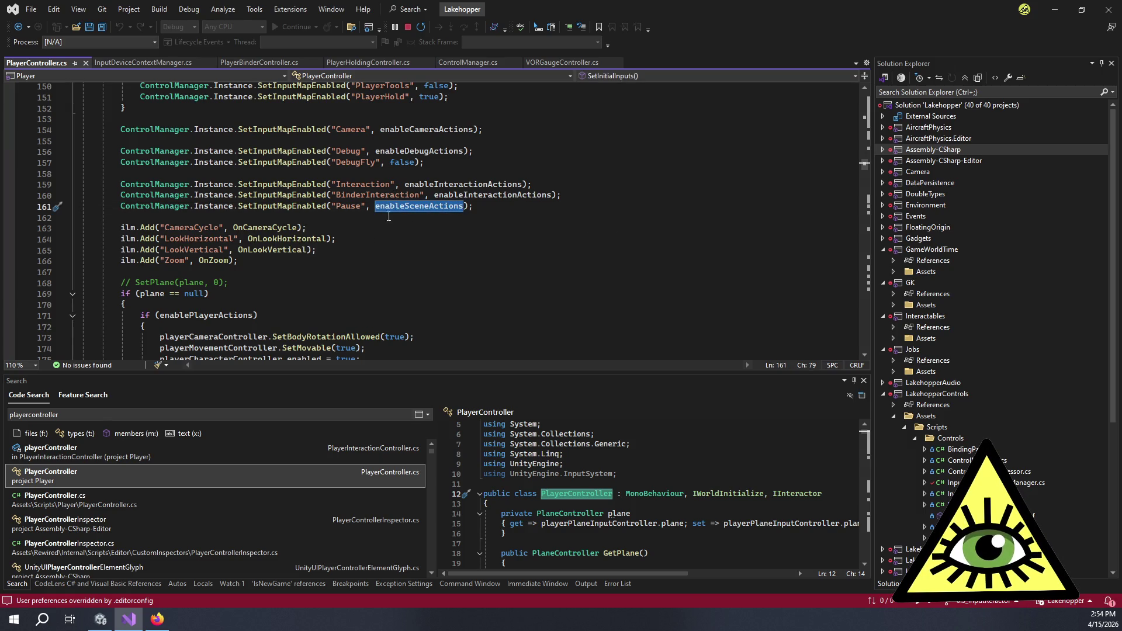
{"action": "scroll", "coordinate": [298, 218], "scroll_direction": "down", "scroll_amount": 8}
{"action": "scroll", "coordinate": [315, 218], "scroll_direction": "up", "scroll_amount": 7}
{"action": "scroll", "coordinate": [327, 217], "scroll_direction": "down", "scroll_amount": 9}
{"action": "scroll", "coordinate": [331, 217], "scroll_direction": "down", "scroll_amount": 20}
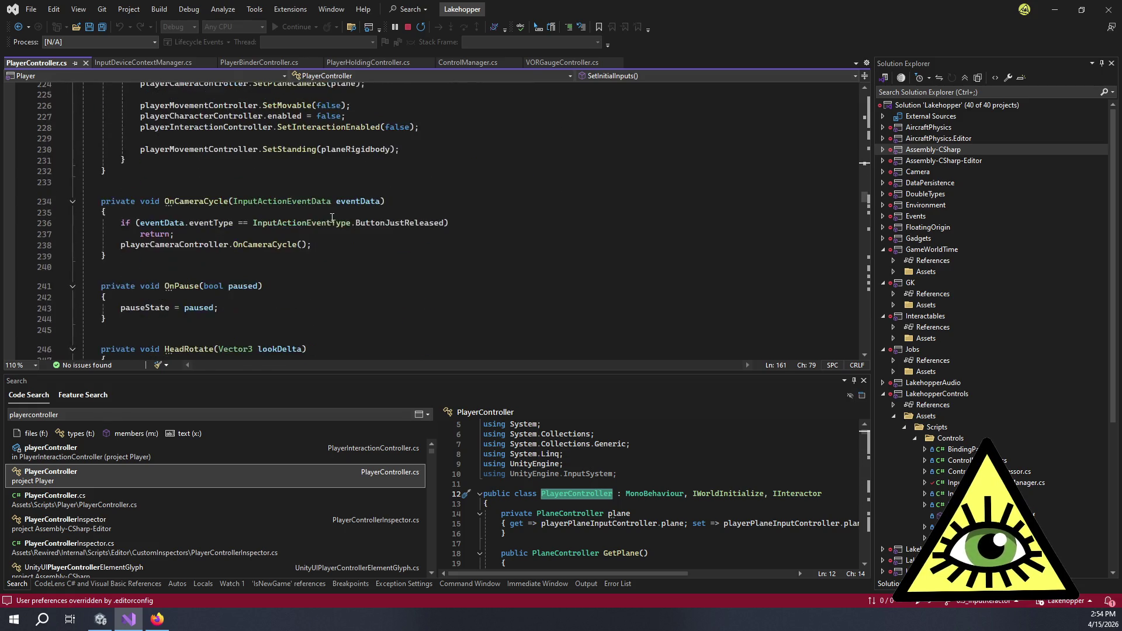
{"action": "scroll", "coordinate": [346, 231], "scroll_direction": "down", "scroll_amount": 20}
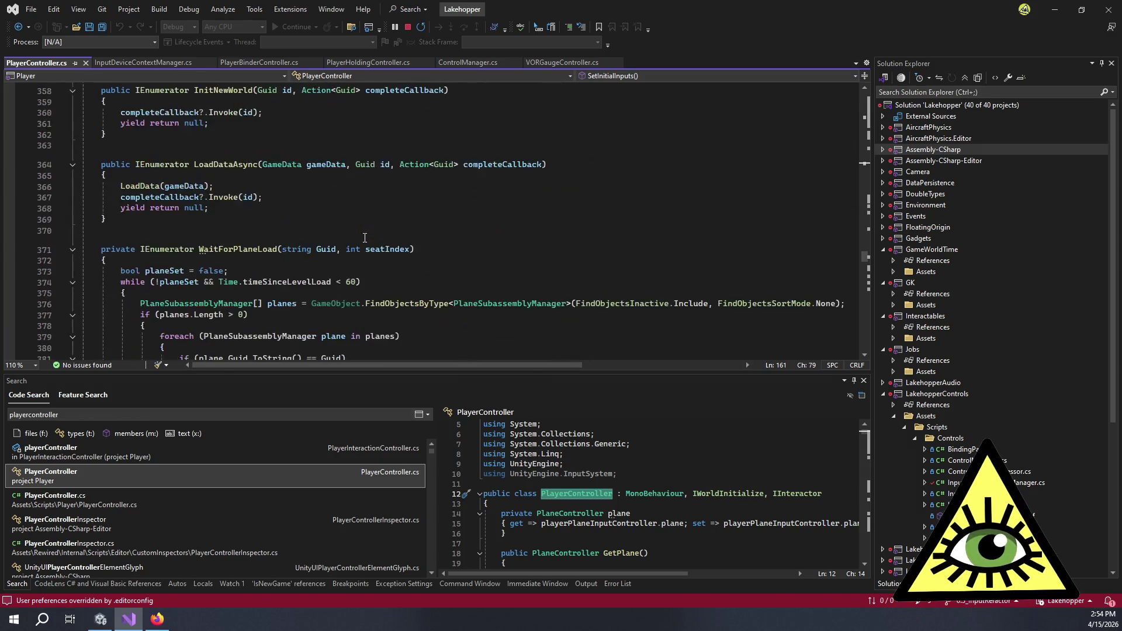
{"action": "scroll", "coordinate": [375, 255], "scroll_direction": "up", "scroll_amount": 20}
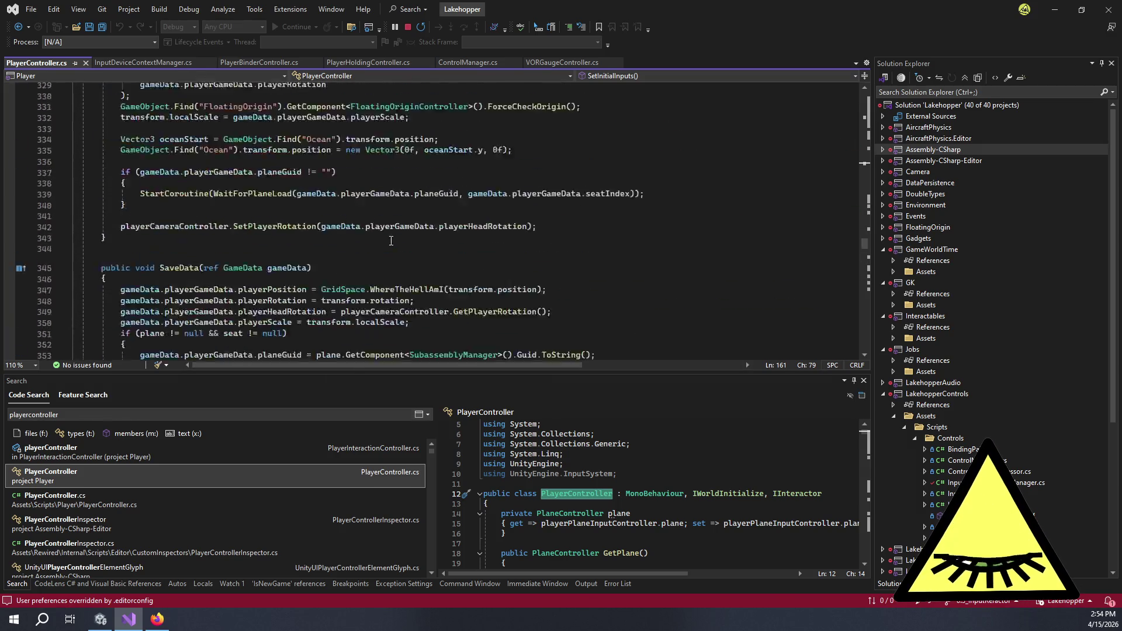
{"action": "scroll", "coordinate": [402, 228], "scroll_direction": "down", "scroll_amount": 19}
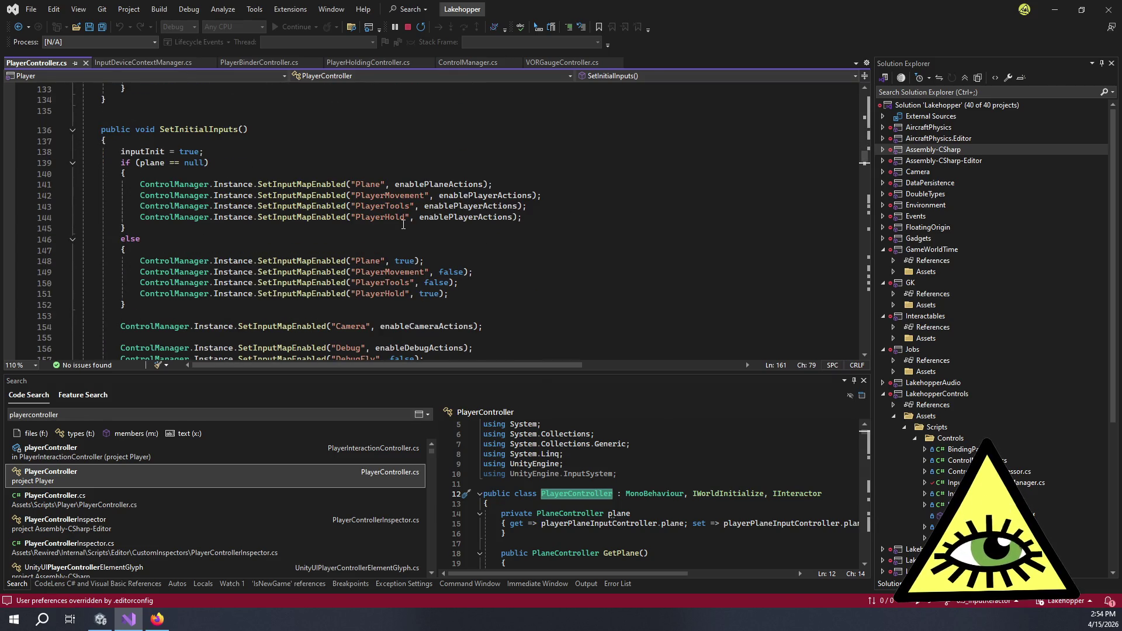
{"action": "scroll", "coordinate": [403, 225], "scroll_direction": "down", "scroll_amount": 4}
{"action": "scroll", "coordinate": [465, 222], "scroll_direction": "down", "scroll_amount": 3}
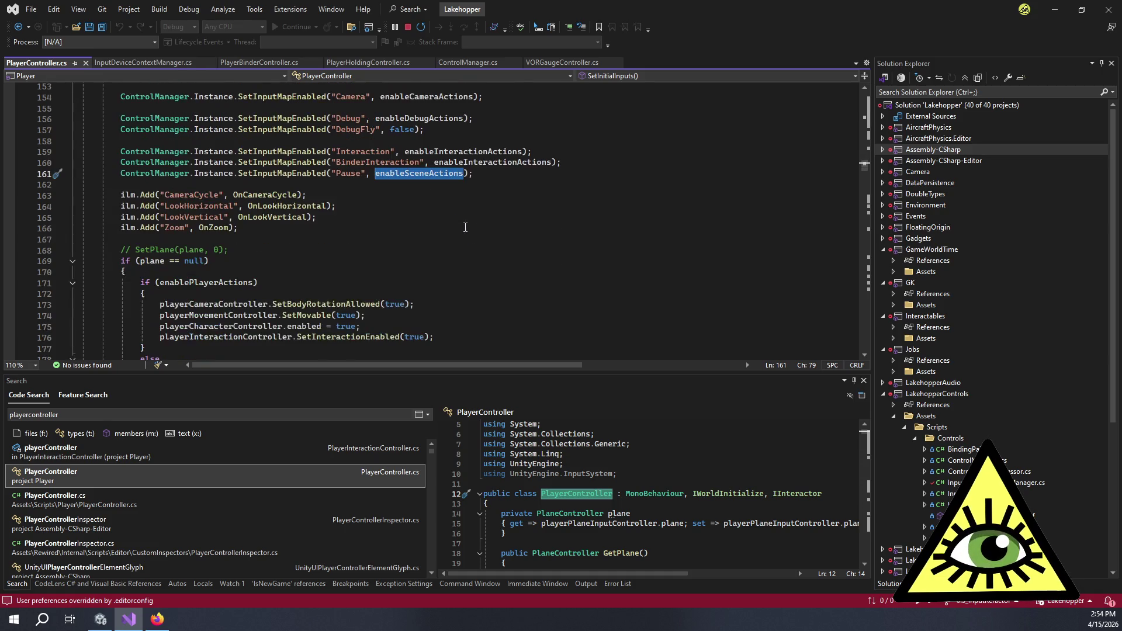
Inspect the Zoom handler registration and find where OnPause is registered as a listener.
{"action": "left_click", "coordinate": [266, 231]}
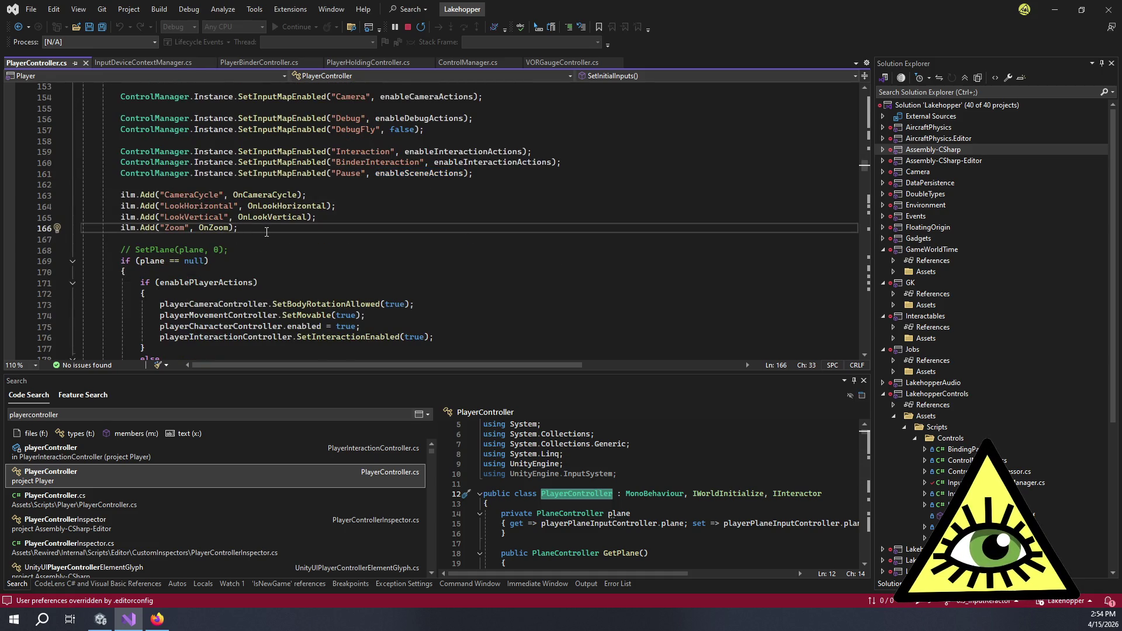
{"action": "scroll", "coordinate": [268, 232], "scroll_direction": "down", "scroll_amount": 5}
{"action": "scroll", "coordinate": [273, 237], "scroll_direction": "down", "scroll_amount": 13}
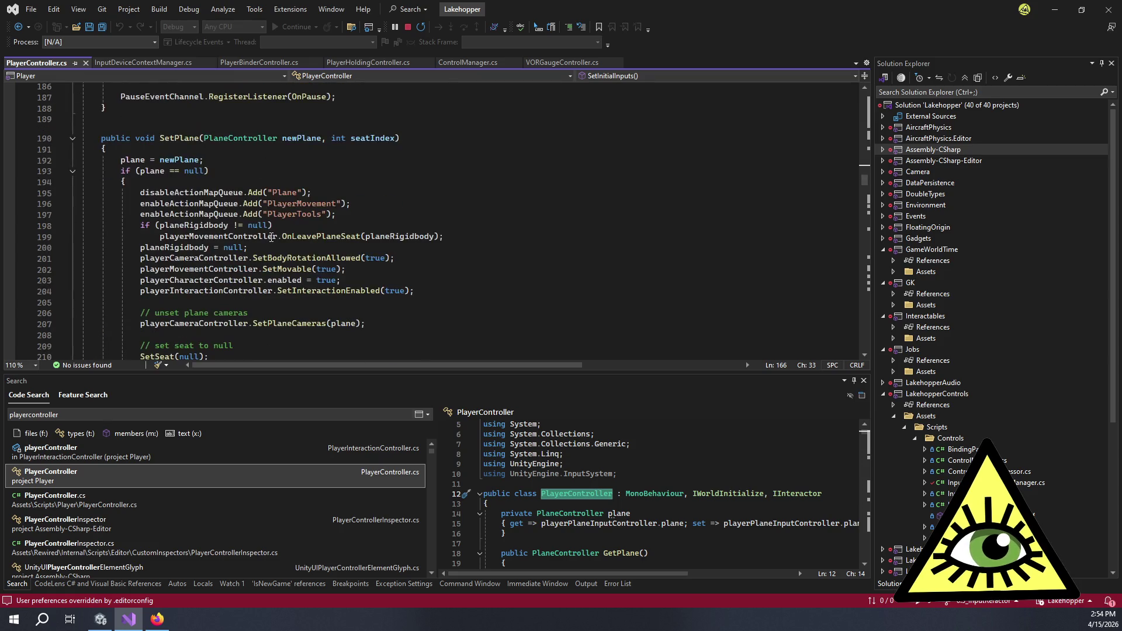
{"action": "scroll", "coordinate": [274, 234], "scroll_direction": "down", "scroll_amount": 9}
{"action": "left_click", "coordinate": [187, 191]}
{"action": "left_click", "coordinate": [119, 178]}
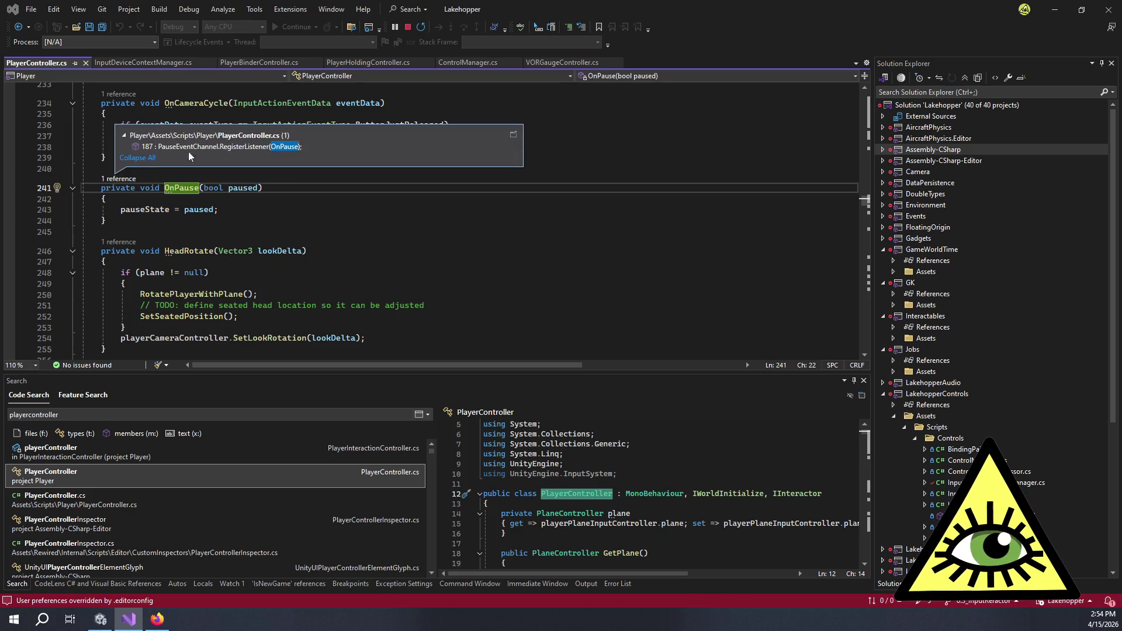
{"action": "double_click", "coordinate": [223, 147]}
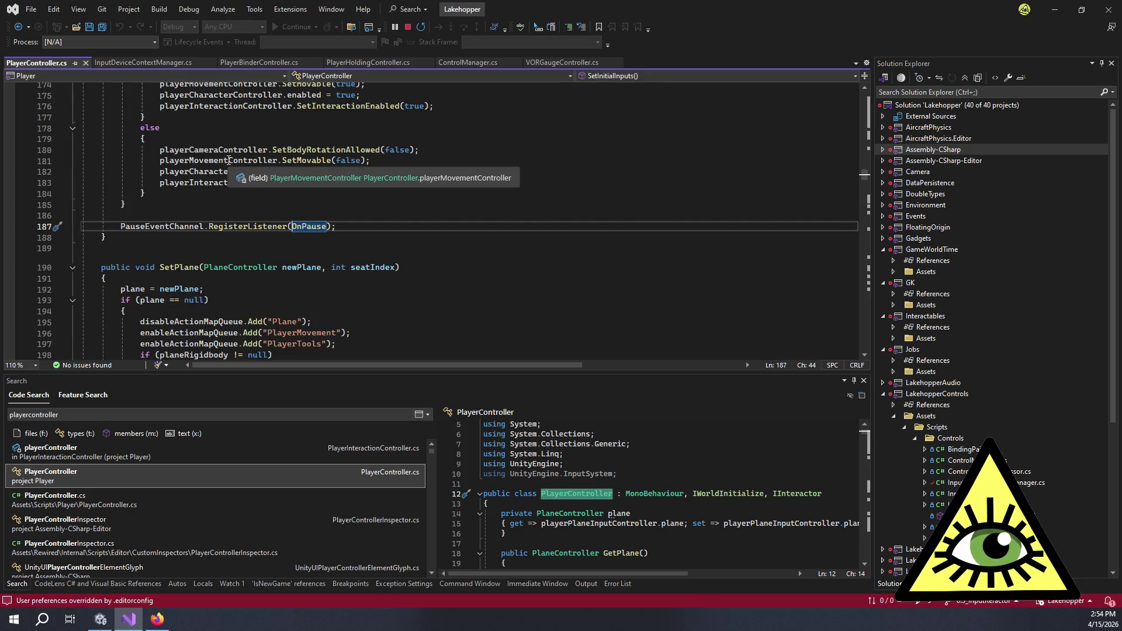
{"action": "left_click", "coordinate": [361, 230]}
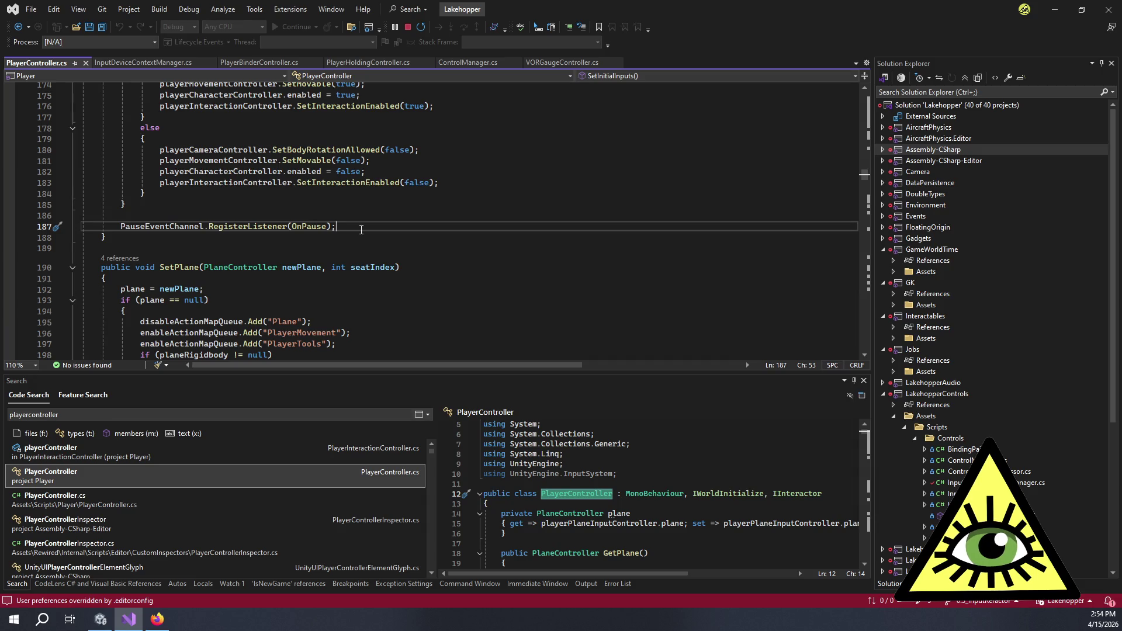
{"action": "scroll", "coordinate": [361, 229], "scroll_direction": "down", "scroll_amount": 15}
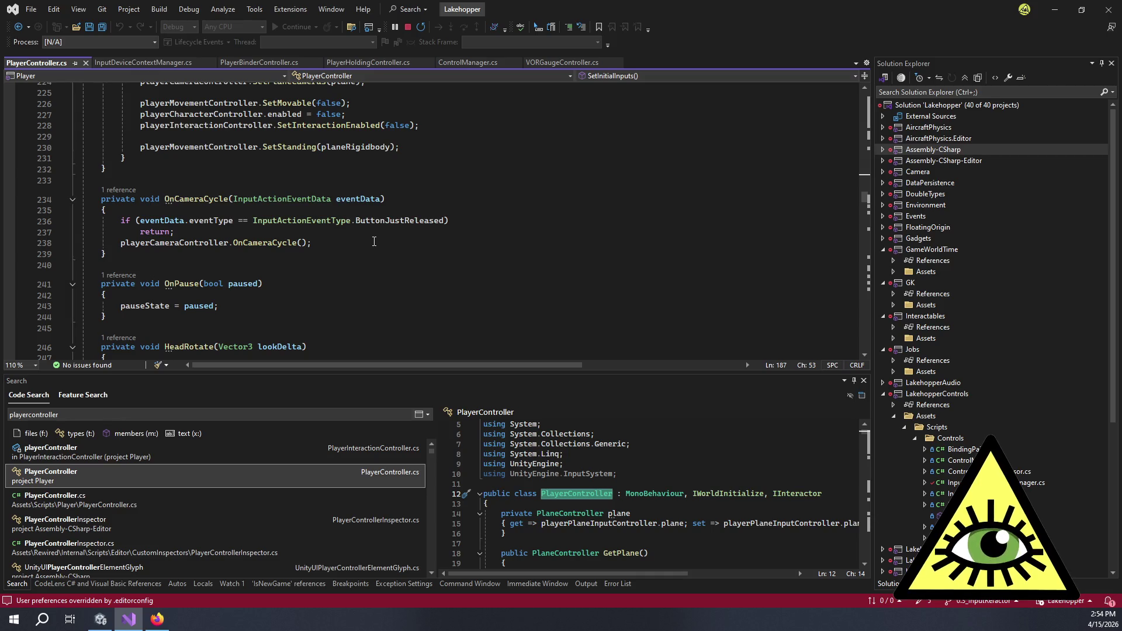
Search the code for 'pausemana' and open PauseManager.cs from the results.
{"action": "key", "text": "ctrl+t"}
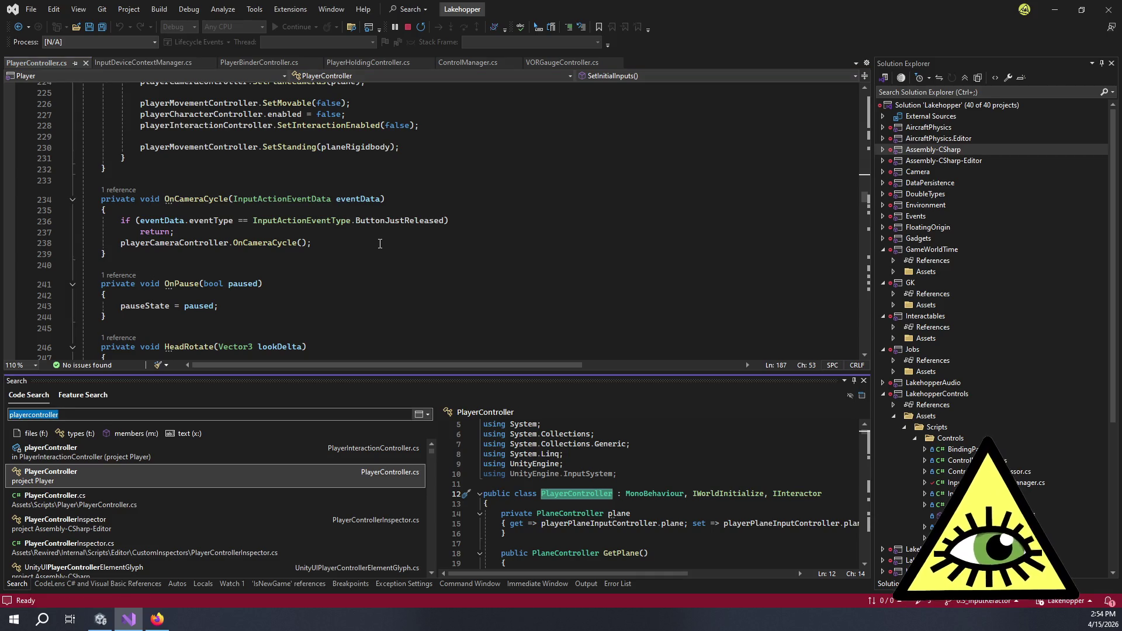
{"action": "type", "text": "pe"}
{"action": "key", "text": "BackSpace"}
{"action": "type", "text": "ausemenu"}
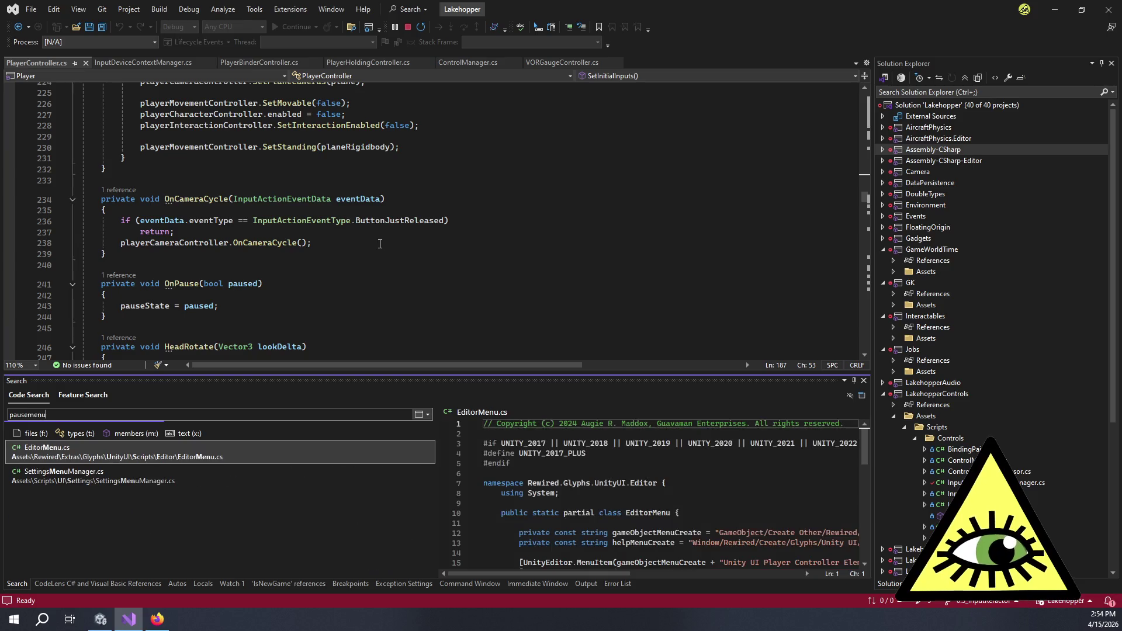
{"action": "key", "text": "ctrl+a"}
{"action": "type", "text": "pausemenu"}
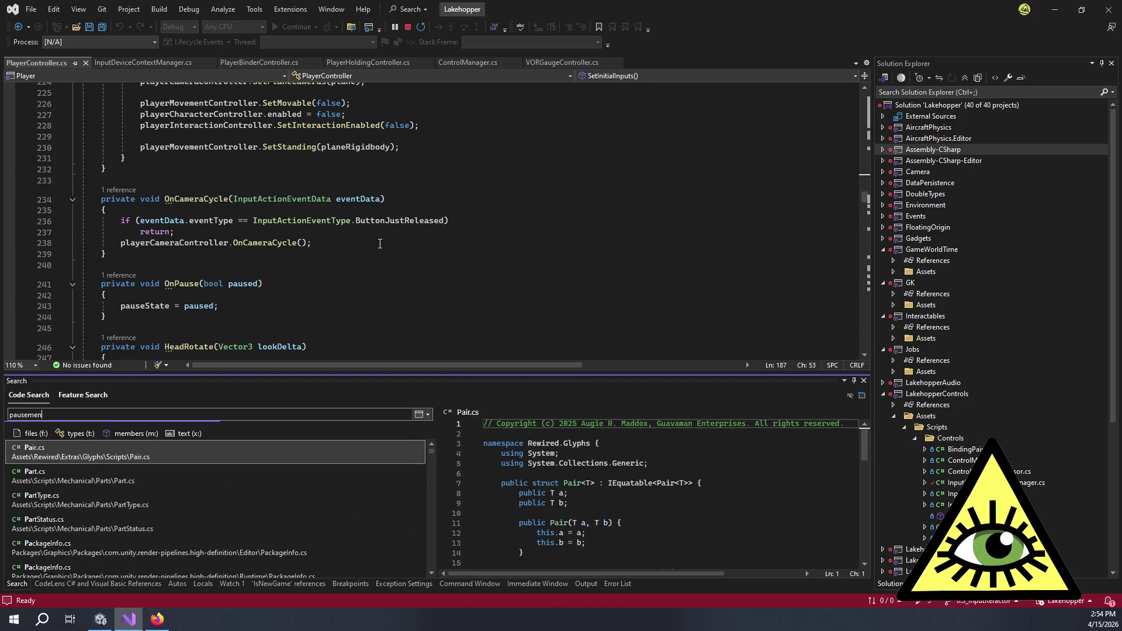
{"action": "key", "text": "BackSpace"}
{"action": "key", "text": "BackSpace"}
{"action": "key", "text": "BackSpace"}
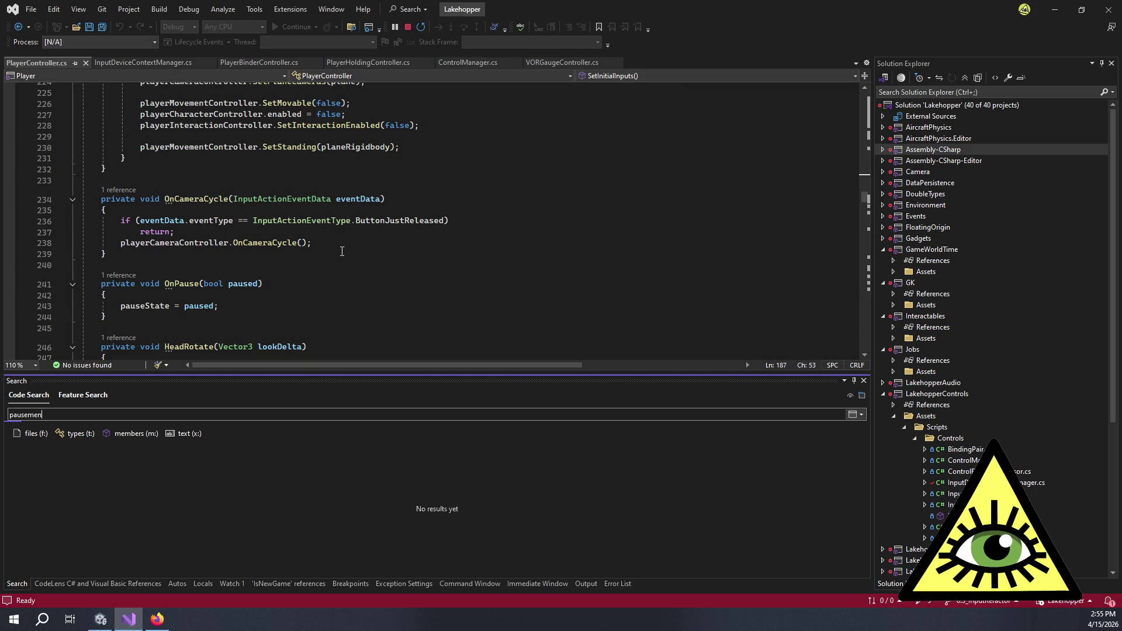
{"action": "type", "text": "ana"}
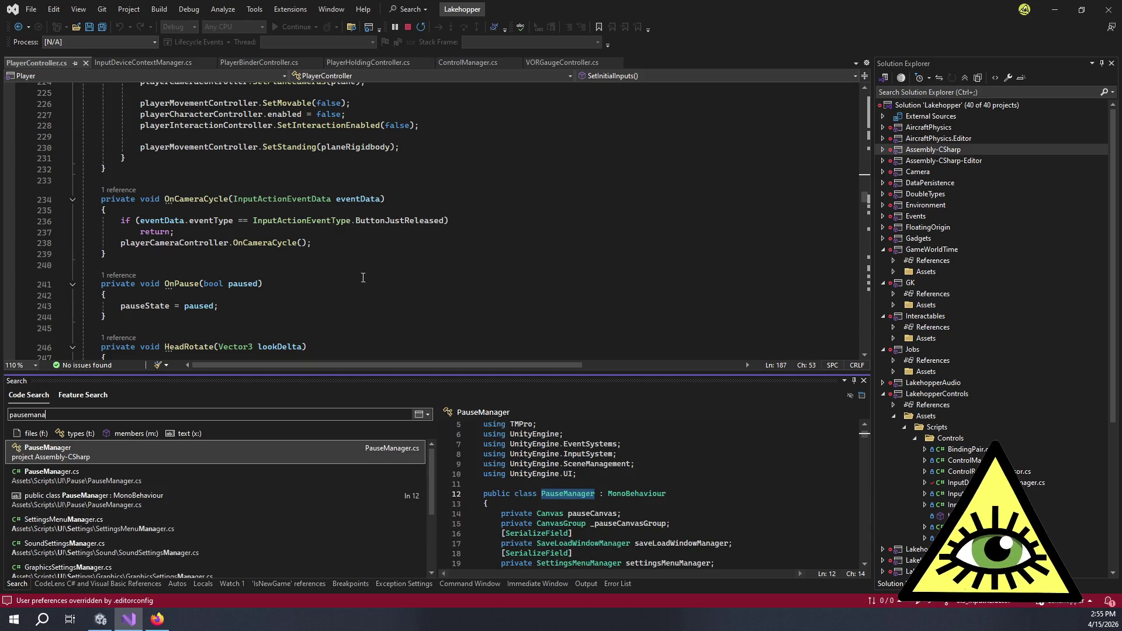
{"action": "double_click", "coordinate": [195, 457]}
{"action": "left_click", "coordinate": [465, 250]}
{"action": "scroll", "coordinate": [467, 257], "scroll_direction": "down", "scroll_amount": 6}
{"action": "scroll", "coordinate": [464, 254], "scroll_direction": "down", "scroll_amount": 11}
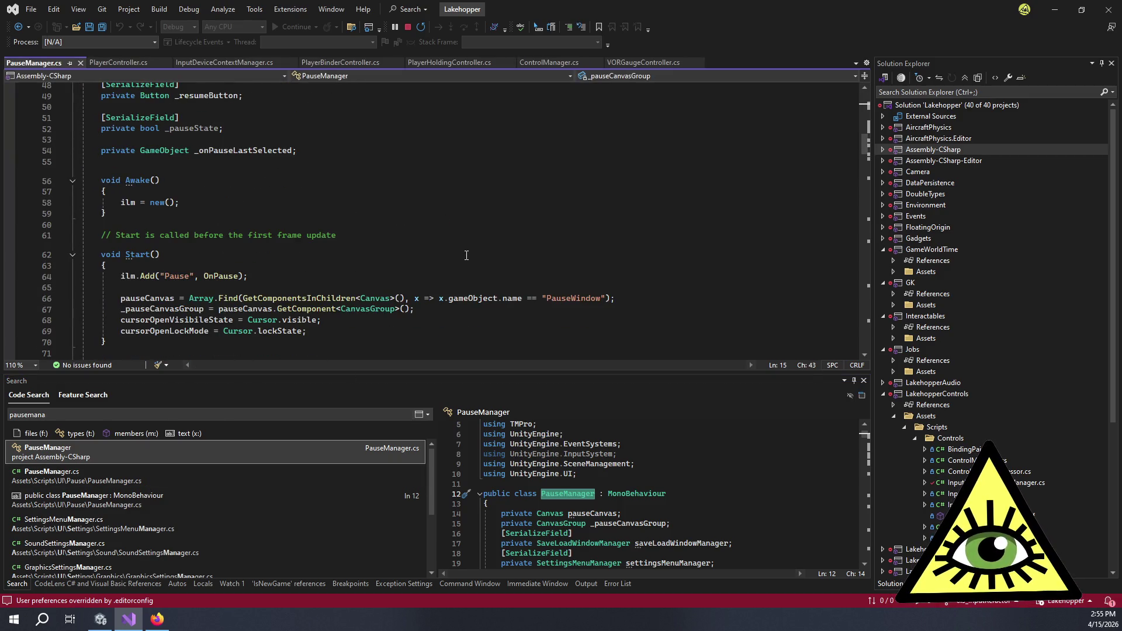
{"action": "left_click", "coordinate": [220, 243]}
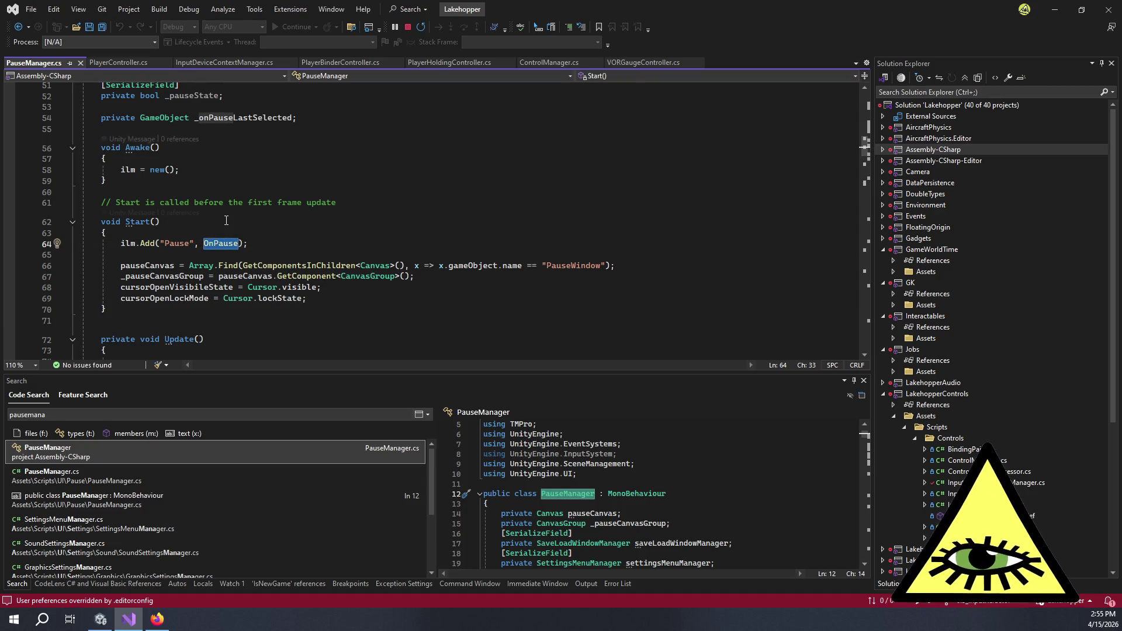
{"action": "left_click", "coordinate": [219, 243], "text": "ctrl"}
{"action": "scroll", "coordinate": [351, 227], "scroll_direction": "down", "scroll_amount": 1}
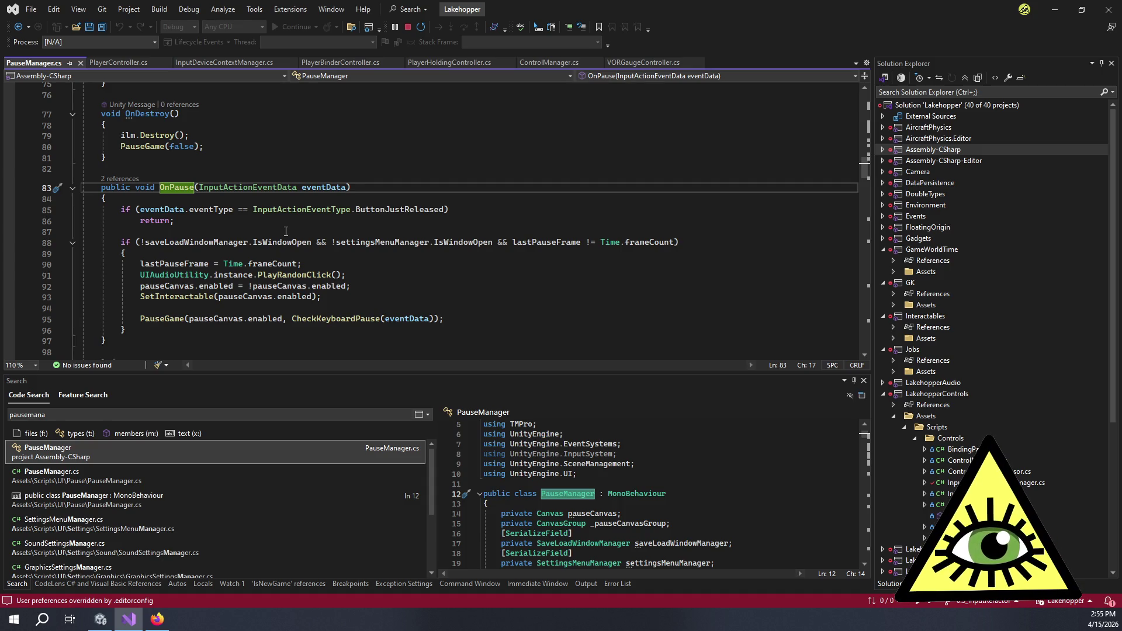
{"action": "left_click", "coordinate": [212, 303]}
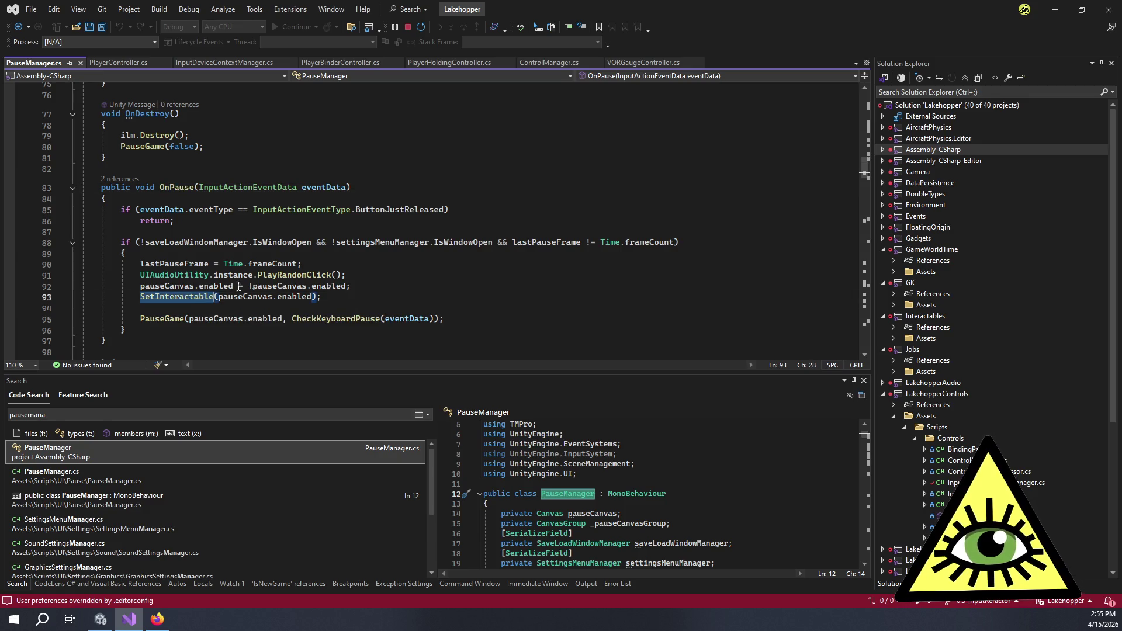
{"action": "left_click", "coordinate": [184, 319]}
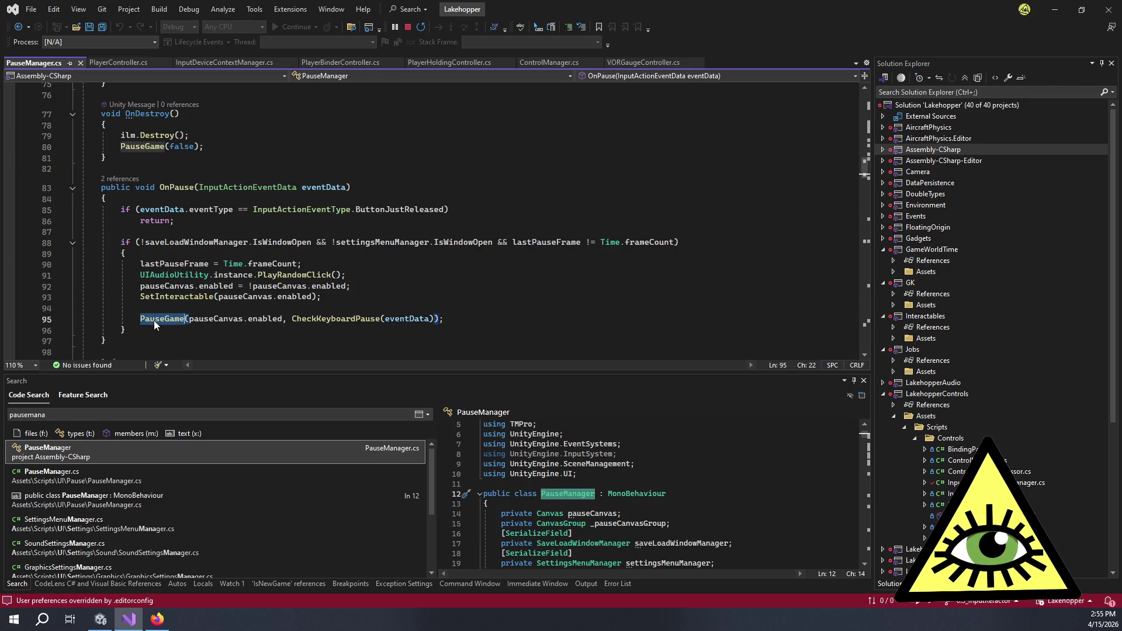
{"action": "key", "text": "F12"}
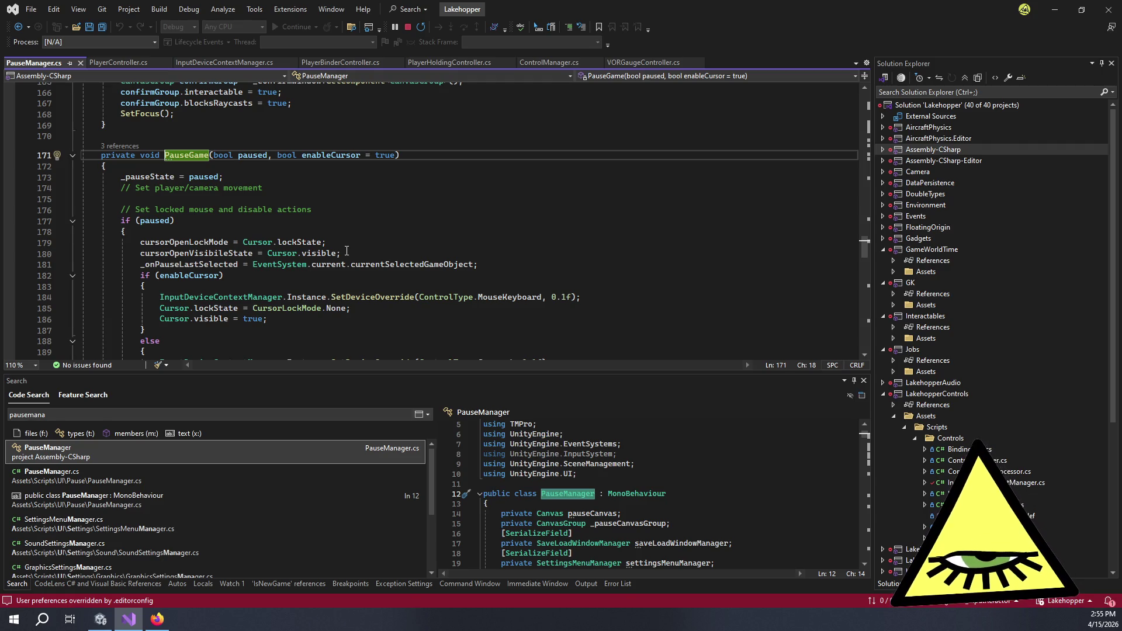
{"action": "scroll", "coordinate": [347, 251], "scroll_direction": "down", "scroll_amount": 4}
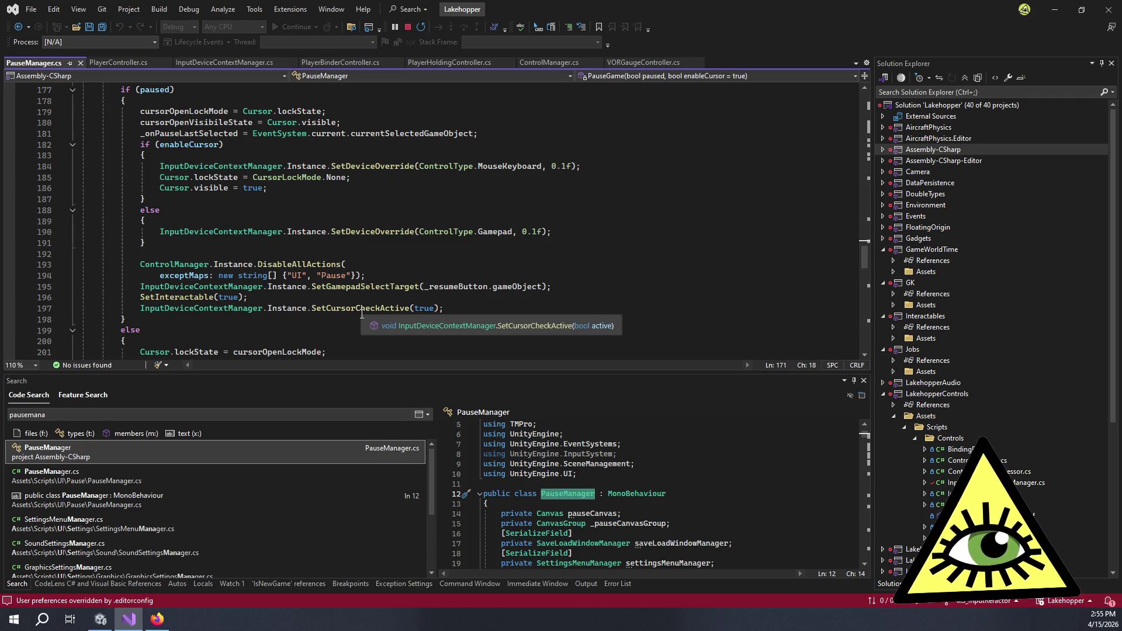
{"action": "scroll", "coordinate": [362, 314], "scroll_direction": "up", "scroll_amount": 3}
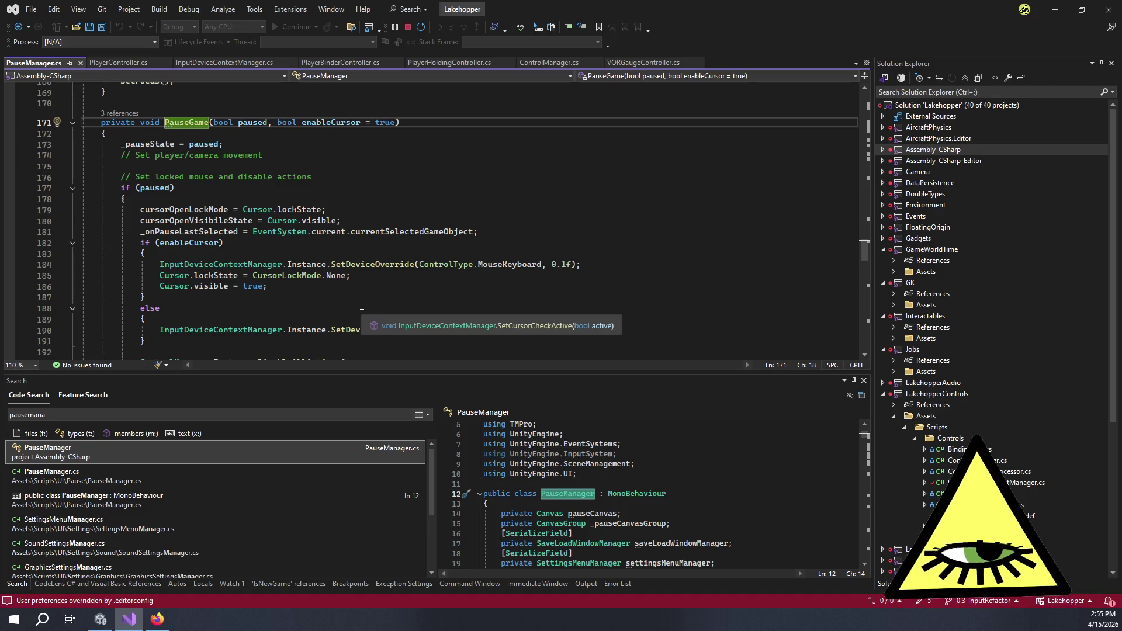
{"action": "scroll", "coordinate": [385, 243], "scroll_direction": "up", "scroll_amount": 5}
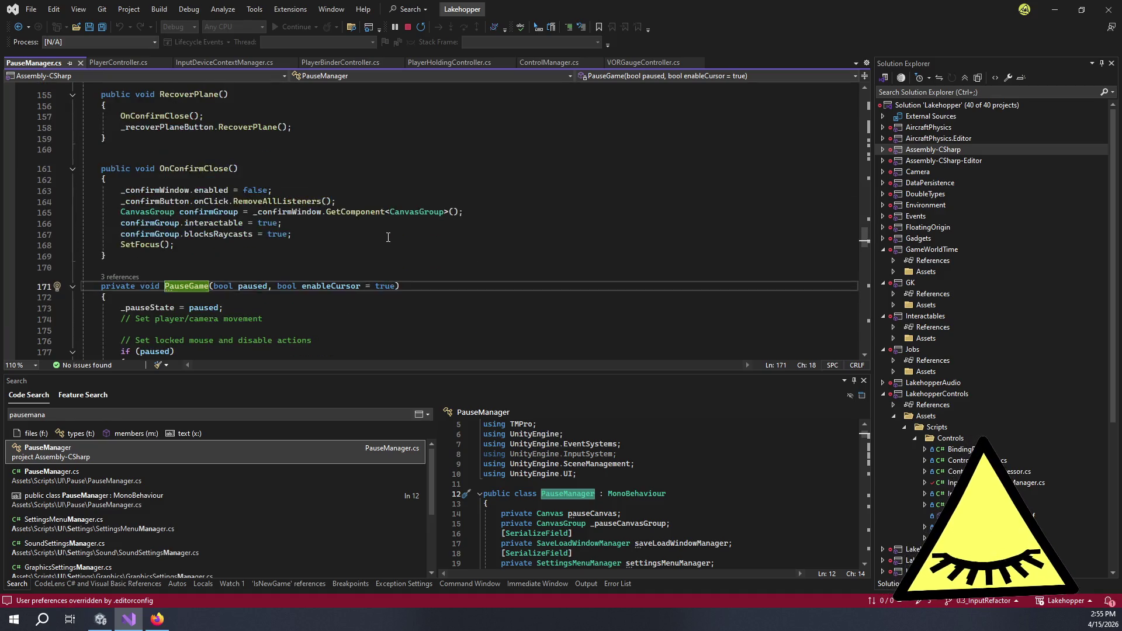
{"action": "scroll", "coordinate": [394, 245], "scroll_direction": "up", "scroll_amount": 5}
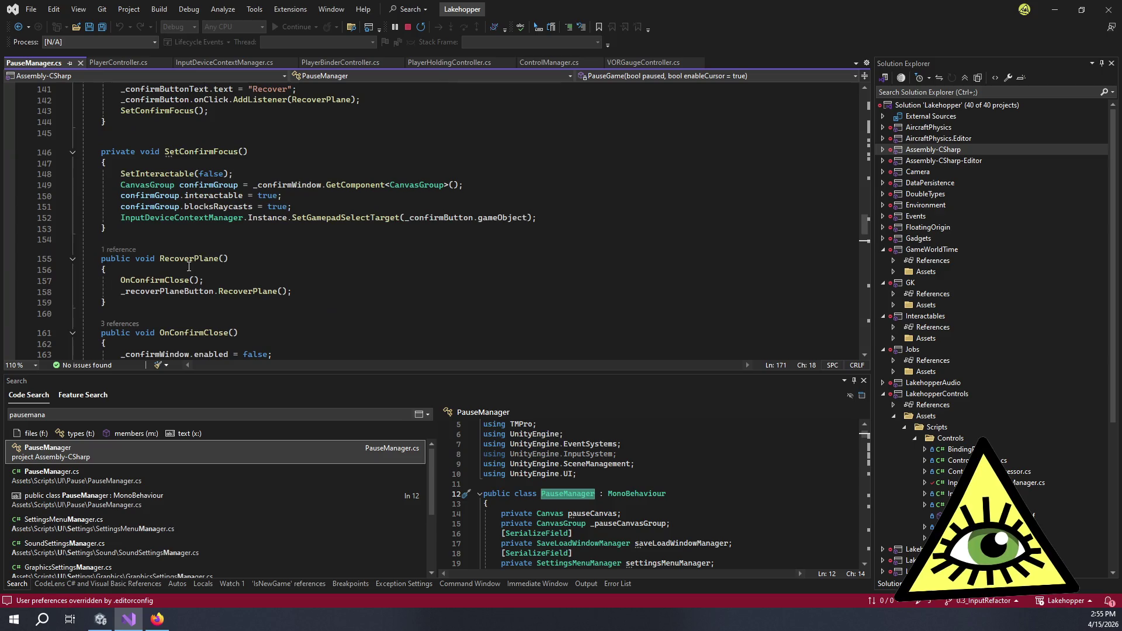
{"action": "scroll", "coordinate": [271, 257], "scroll_direction": "up", "scroll_amount": 5}
{"action": "scroll", "coordinate": [271, 257], "scroll_direction": "up", "scroll_amount": 10}
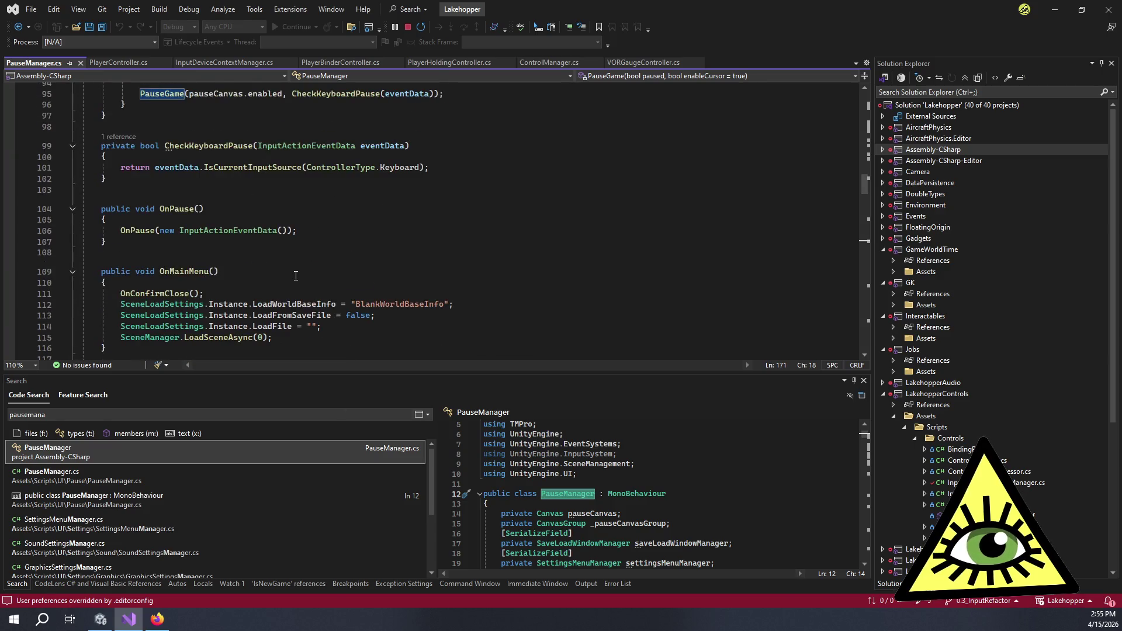
{"action": "scroll", "coordinate": [295, 276], "scroll_direction": "up", "scroll_amount": 4}
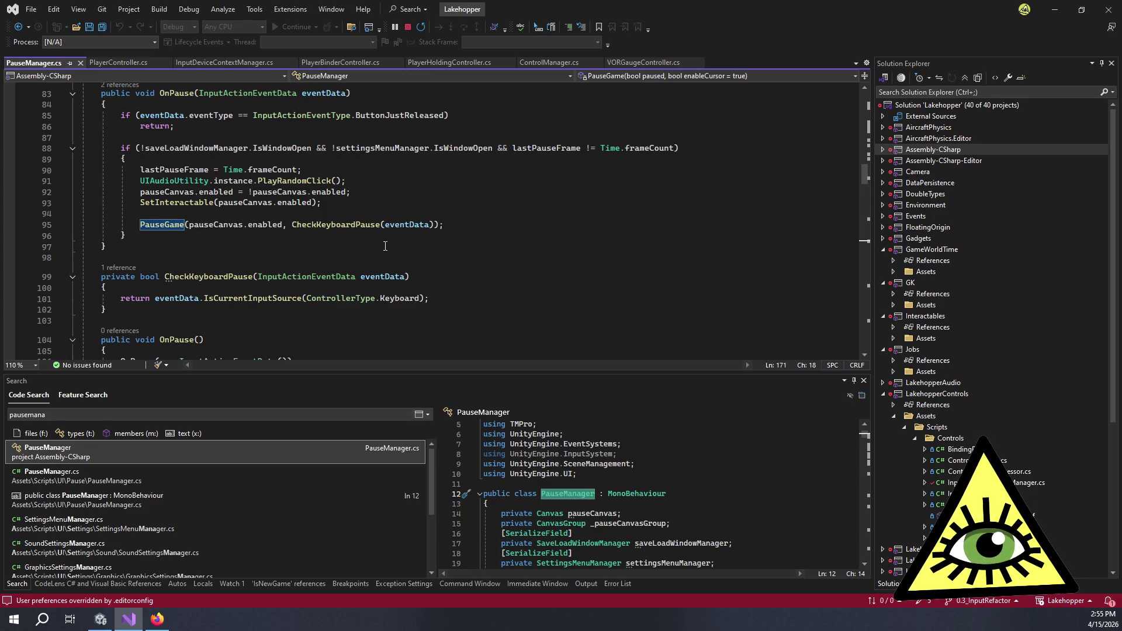
{"action": "mouse_move", "coordinate": [238, 300]}
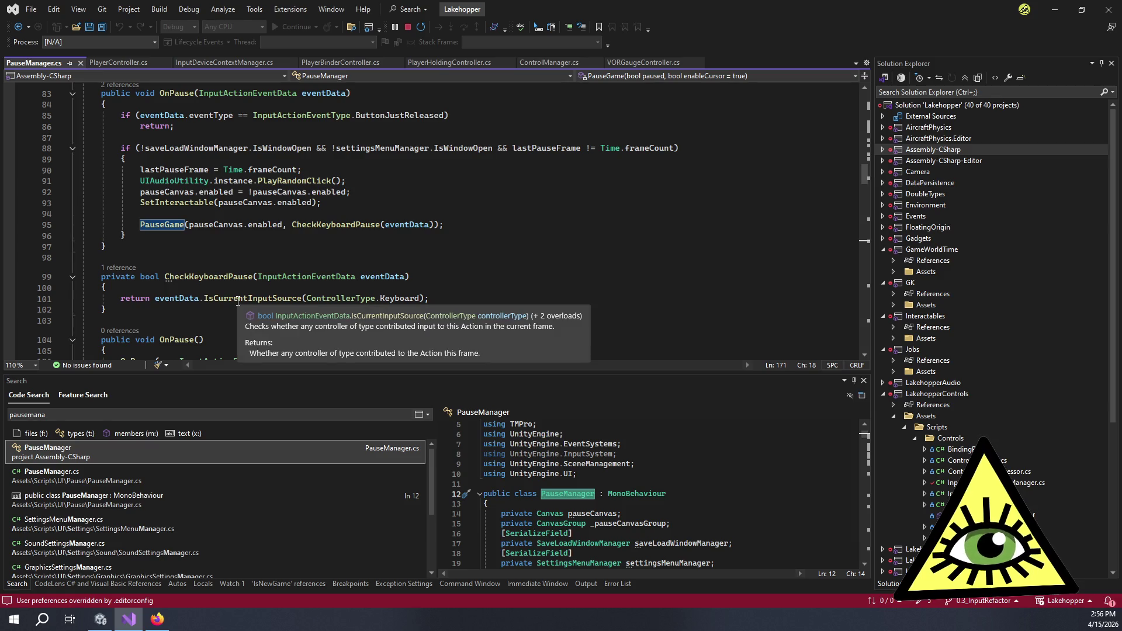
{"action": "left_click", "coordinate": [353, 248]}
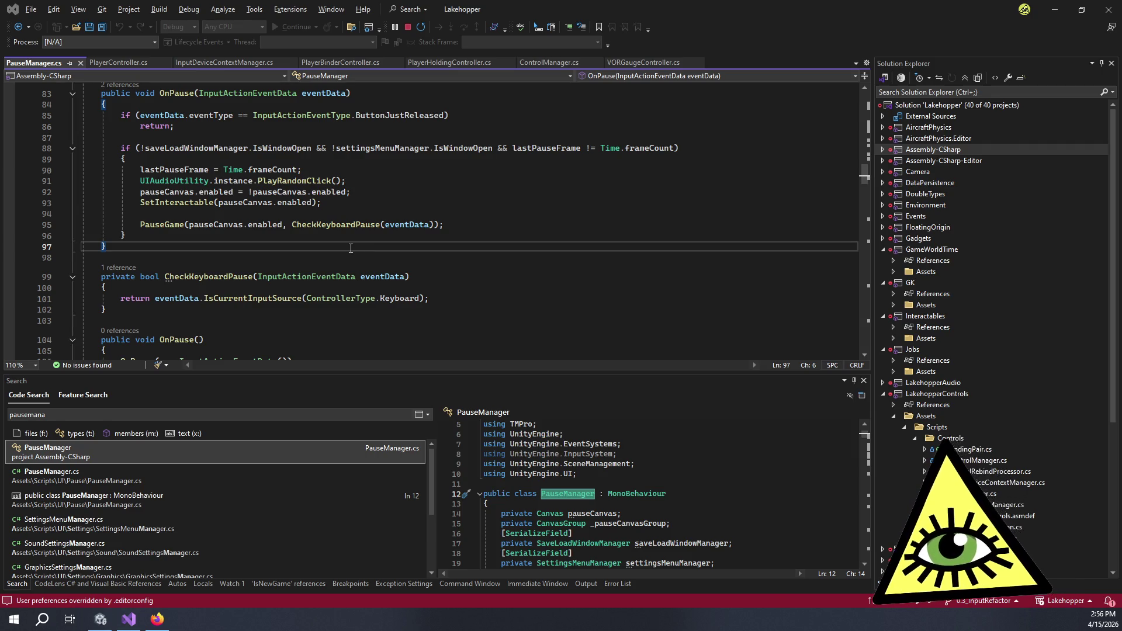
{"action": "key", "text": "alt+Tab"}
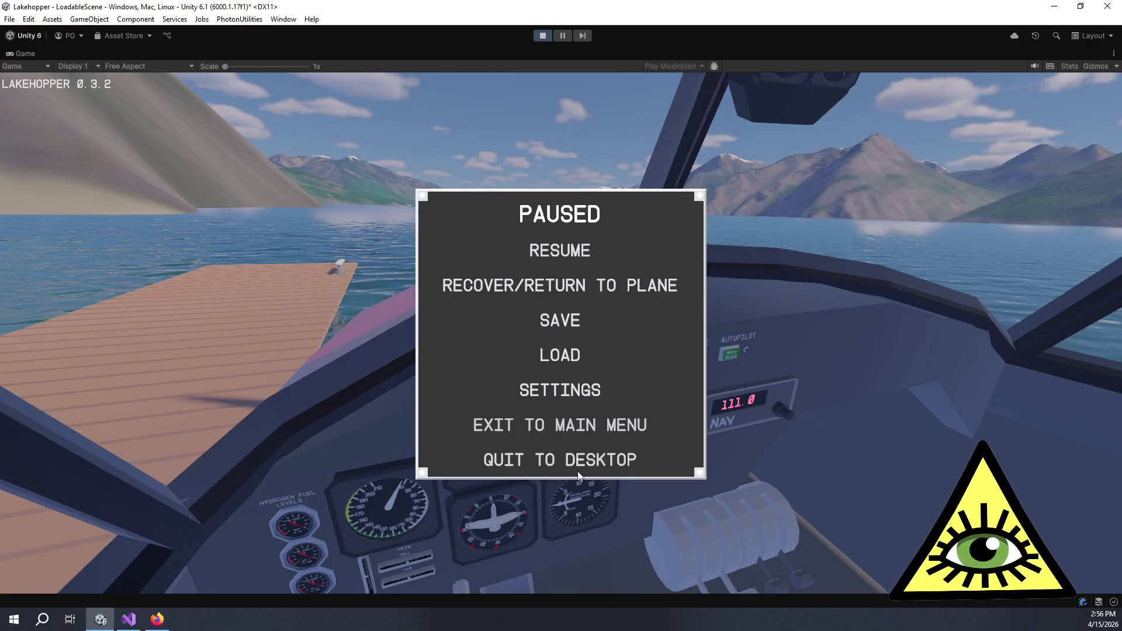
Quit the running game to desktop and clear the Console errors.
{"action": "left_click", "coordinate": [567, 464]}
{"action": "left_click", "coordinate": [461, 358]}
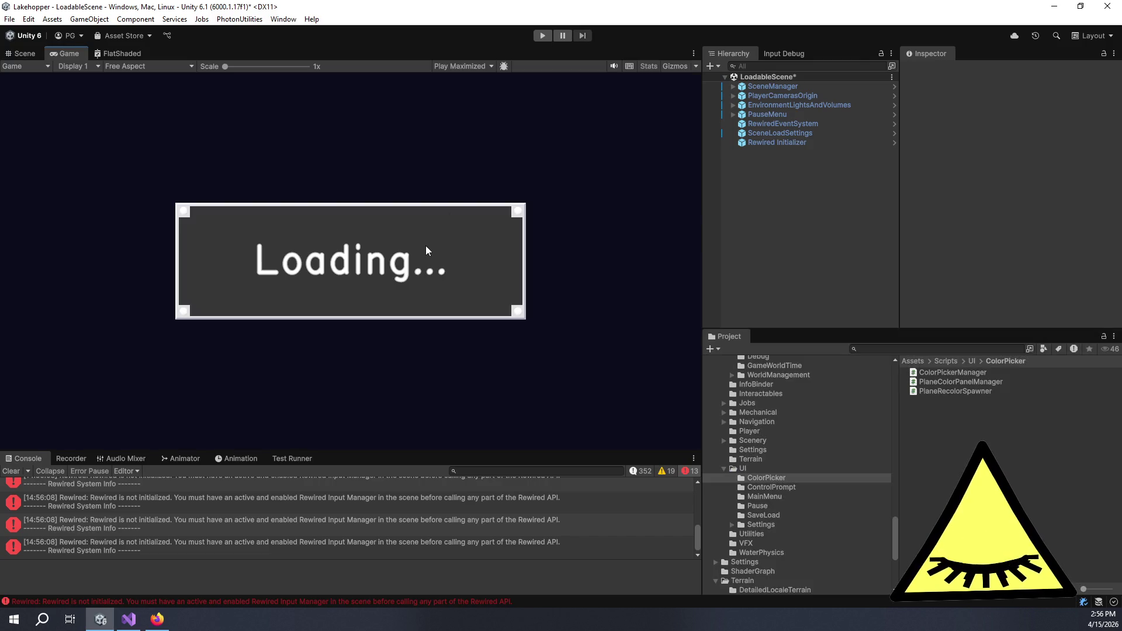
{"action": "left_click", "coordinate": [11, 471]}
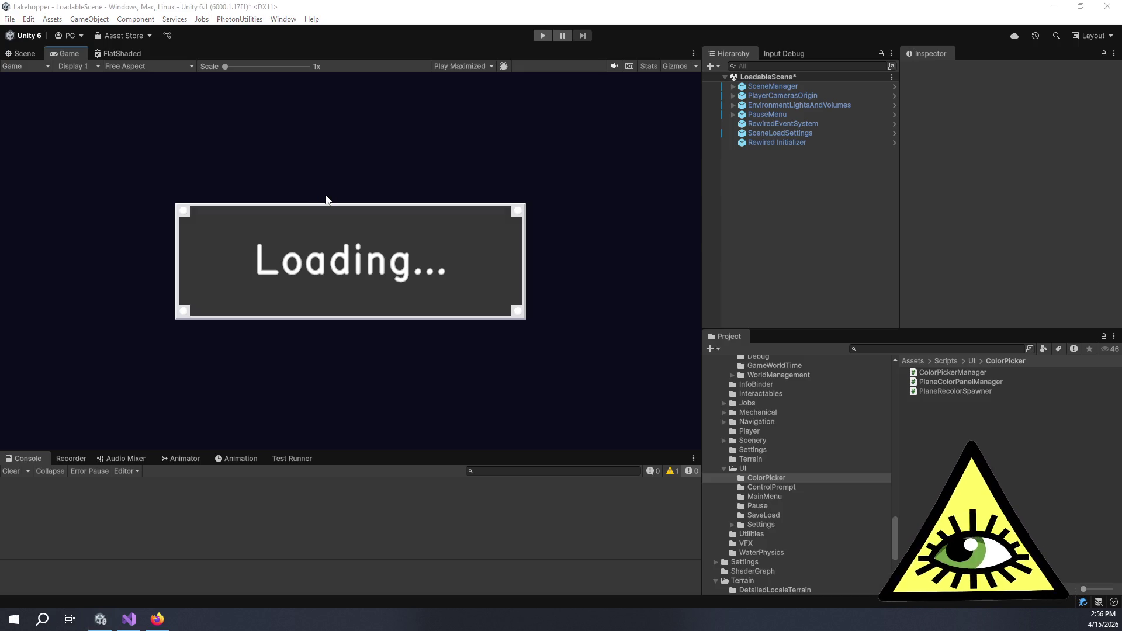
Glance at the PauseManager code, then start play mode again in Unity.
{"action": "key", "text": "alt+Tab"}
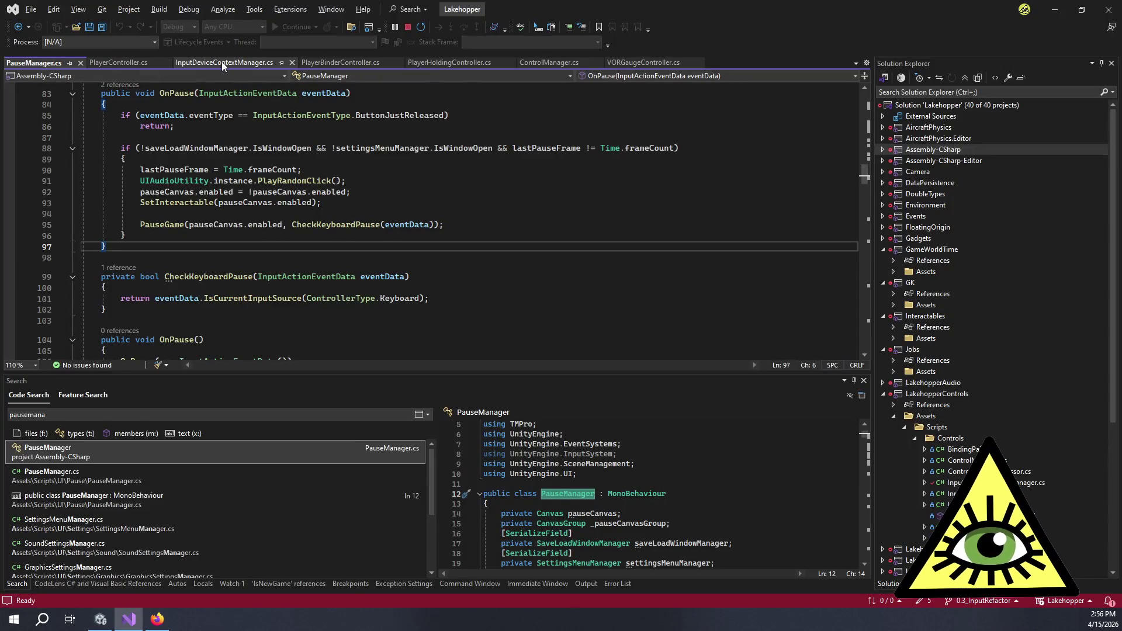
{"action": "key", "text": "alt+Tab"}
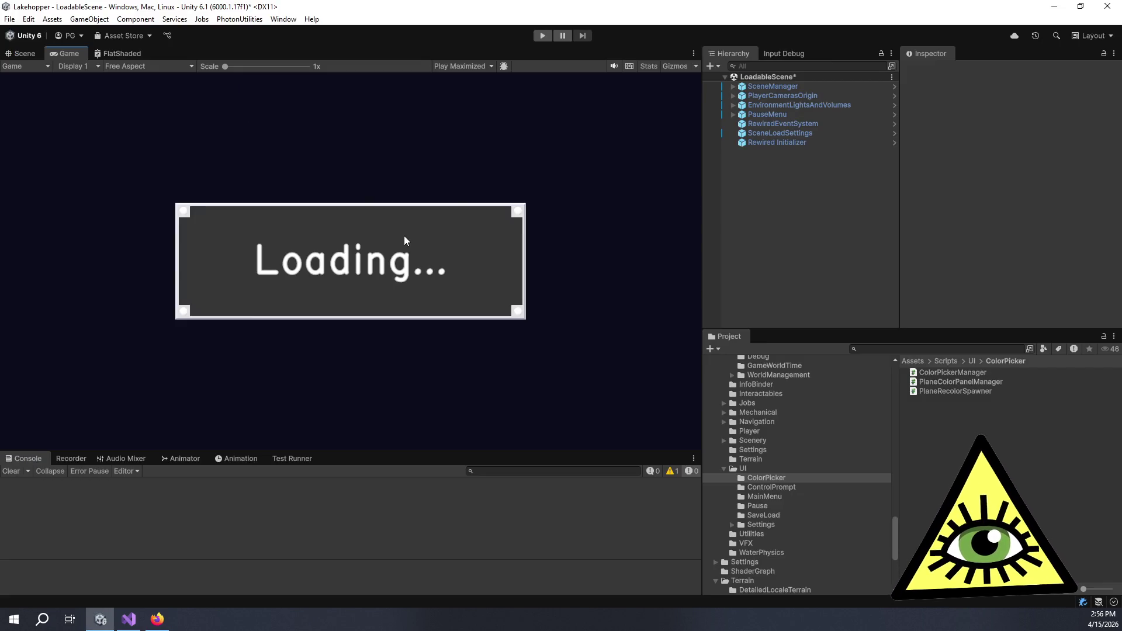
{"action": "left_click", "coordinate": [544, 36]}
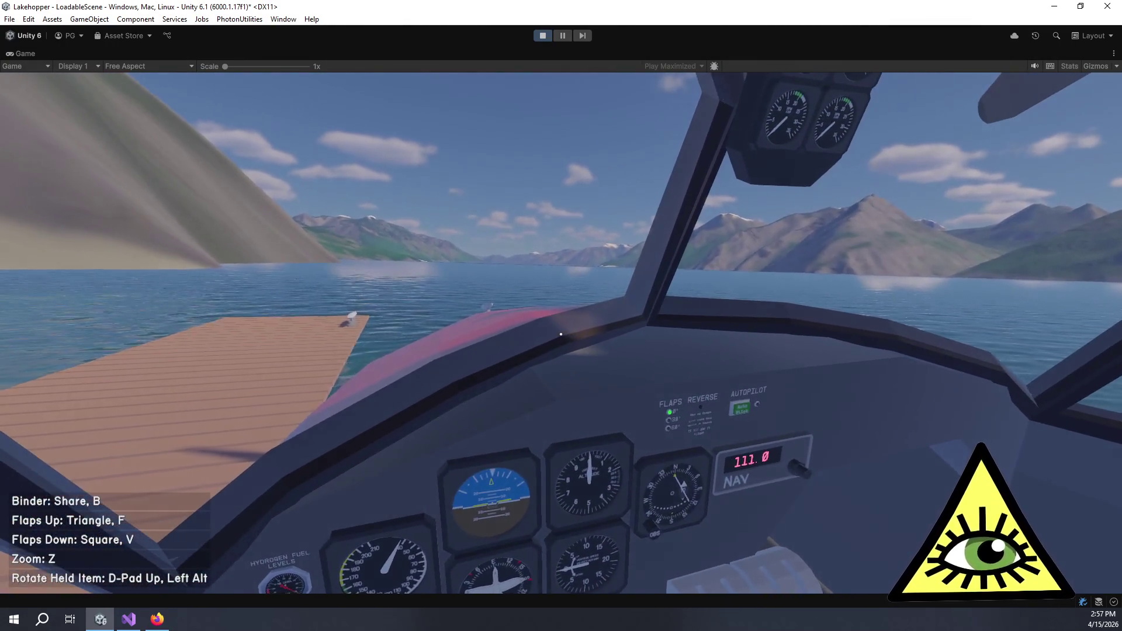
Toggle the in-game binder repeatedly, moving focus between the Prev Page and Next Page links.
{"action": "key", "text": "b"}
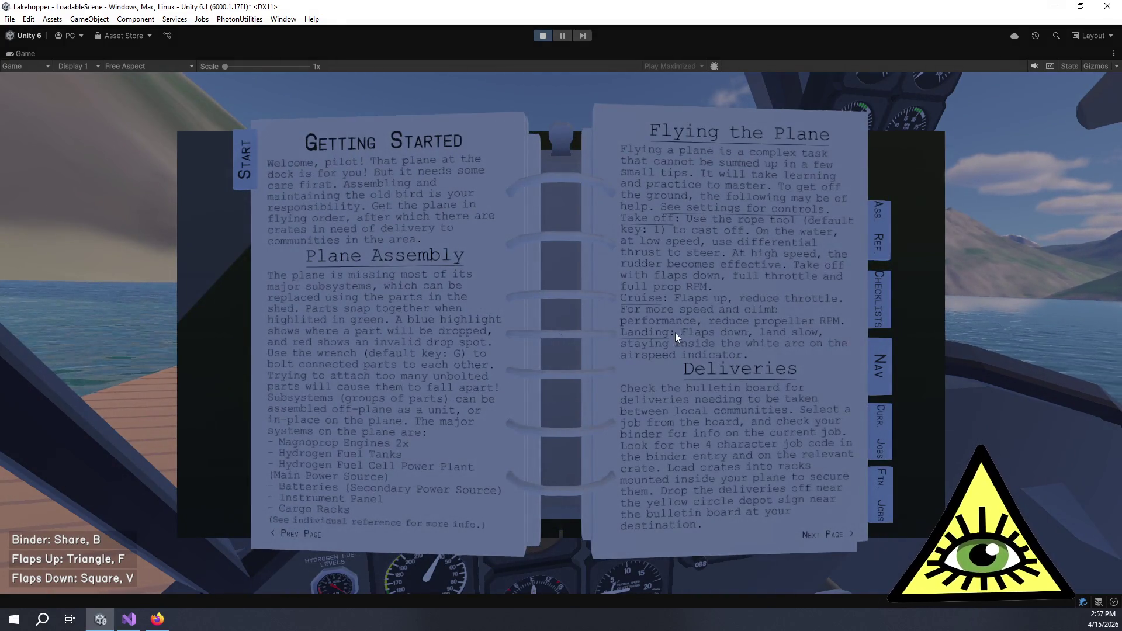
{"action": "key", "text": "b"}
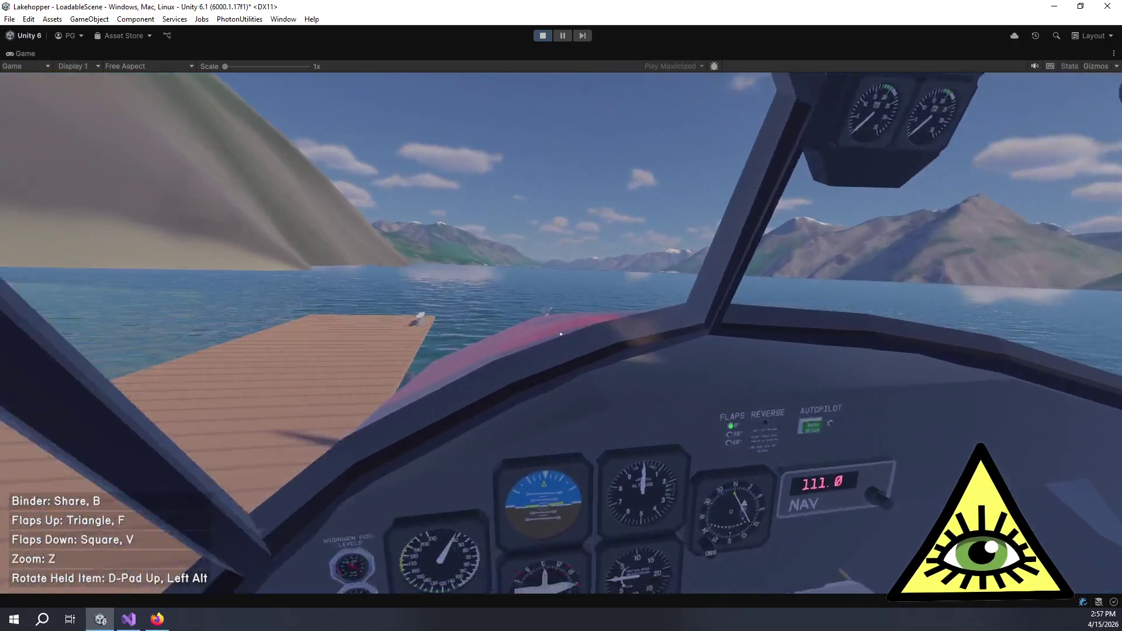
{"action": "key", "text": "b"}
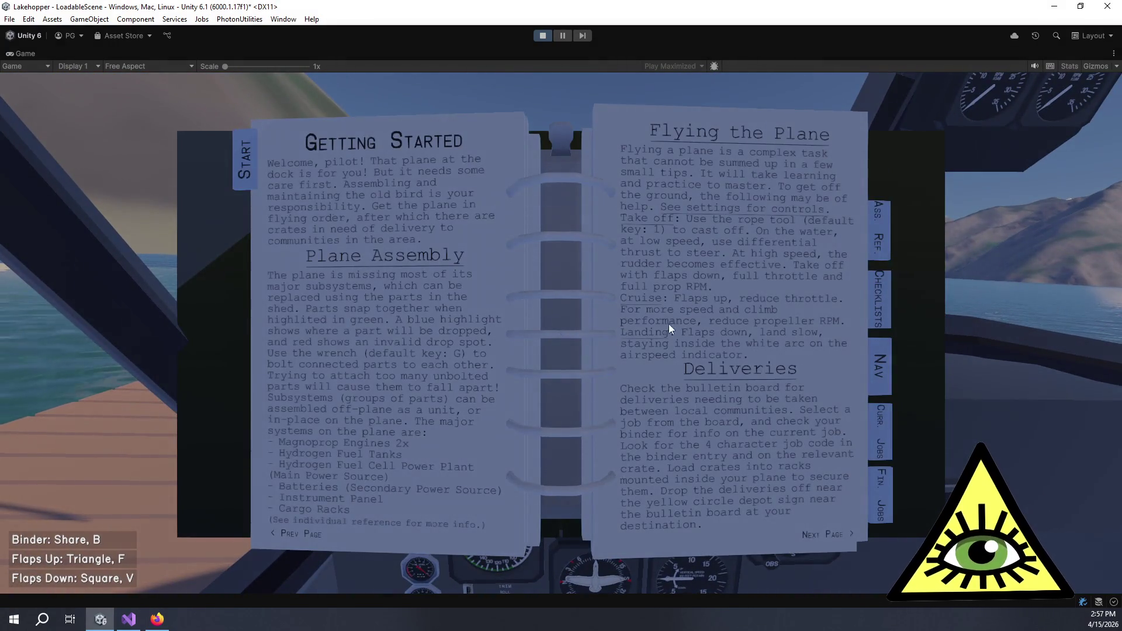
{"action": "key", "text": "b"}
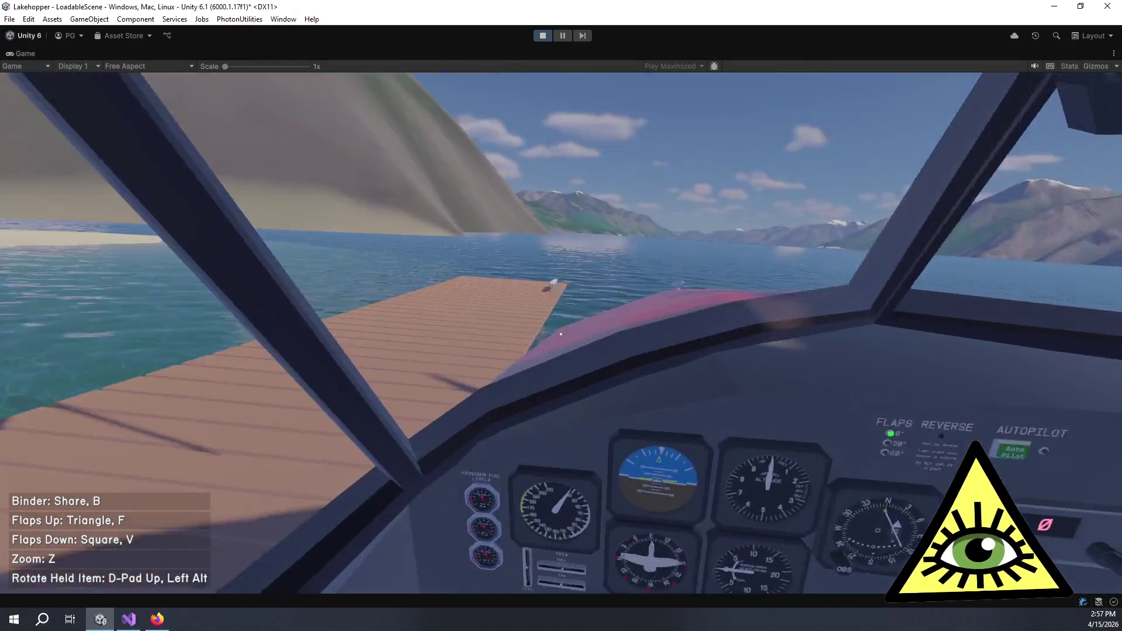
{"action": "key", "text": "b"}
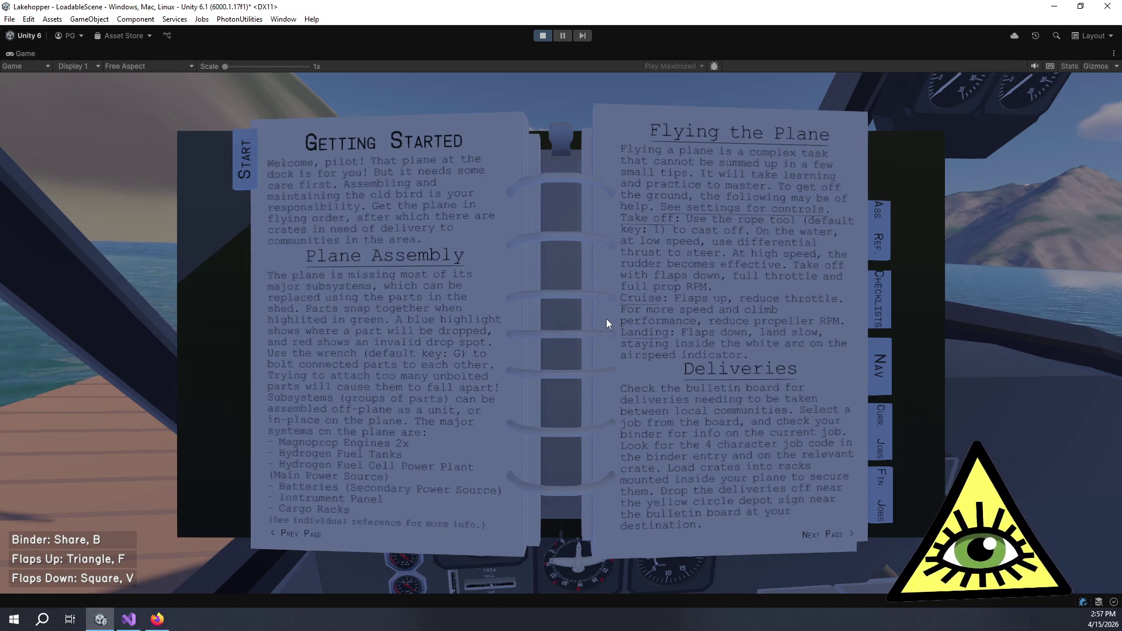
{"action": "key", "text": "Left"}
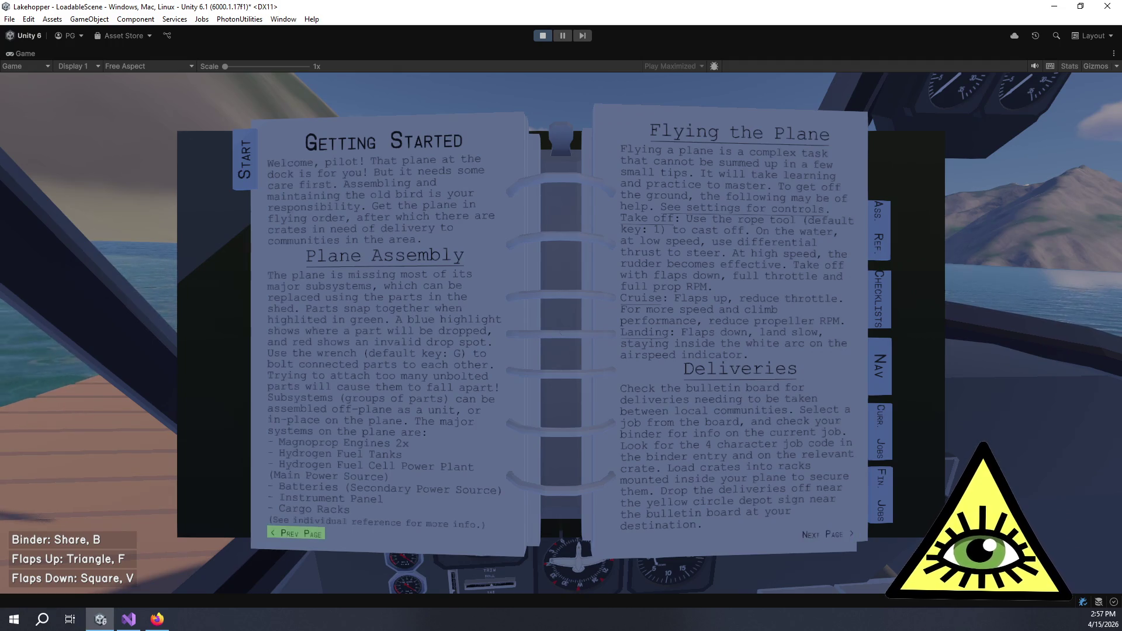
{"action": "key", "text": "Right"}
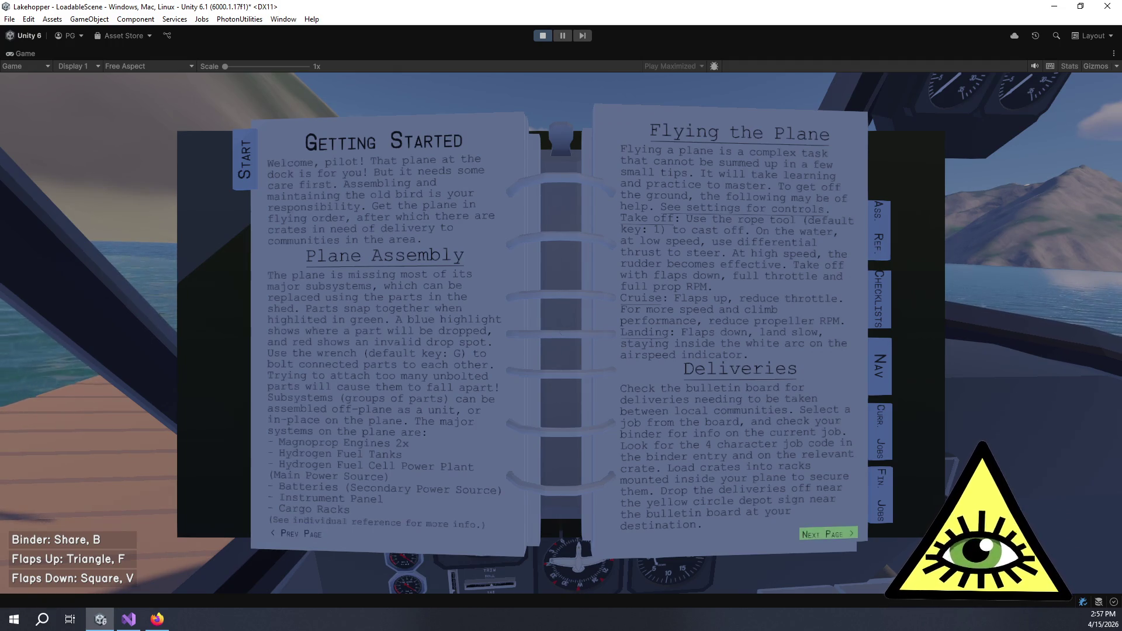
{"action": "key", "text": "b"}
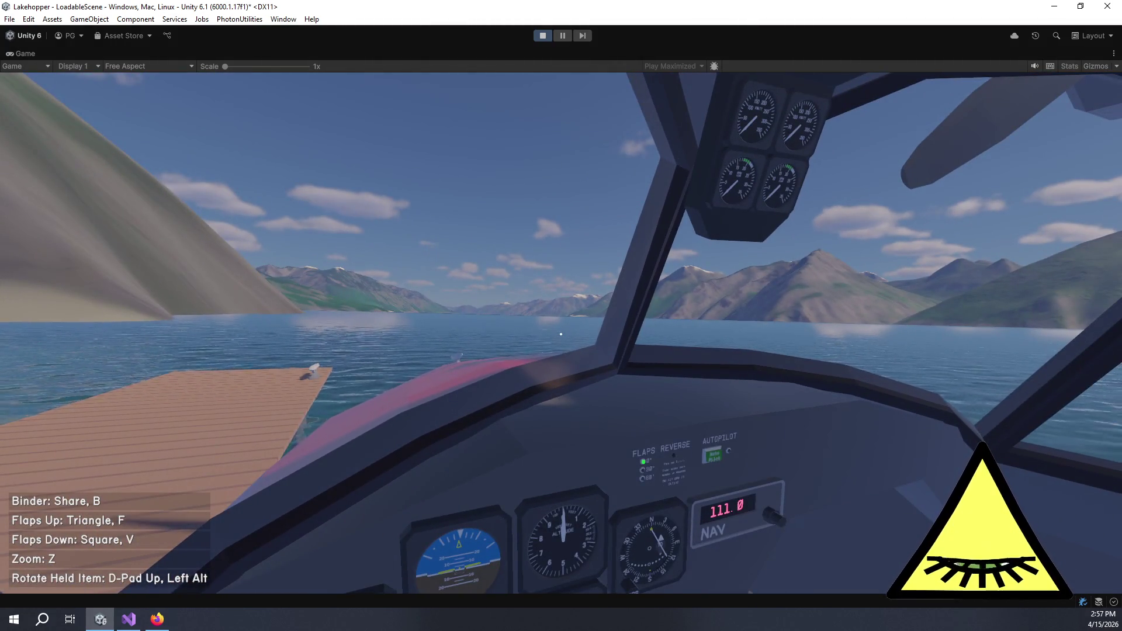
{"action": "key", "text": "b"}
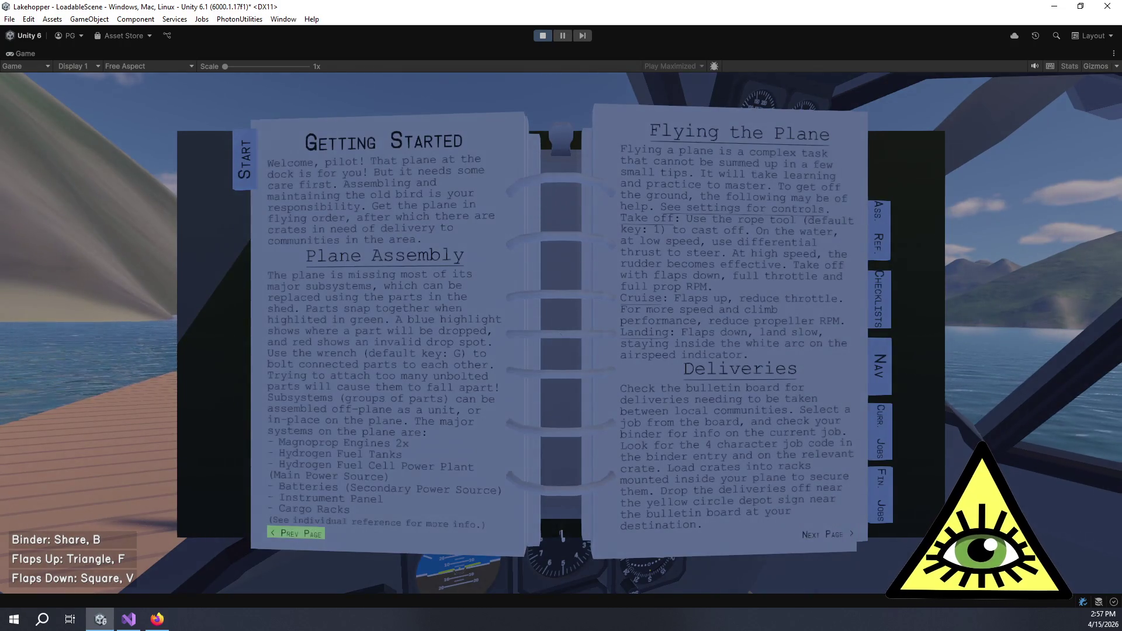
{"action": "key", "text": "Right"}
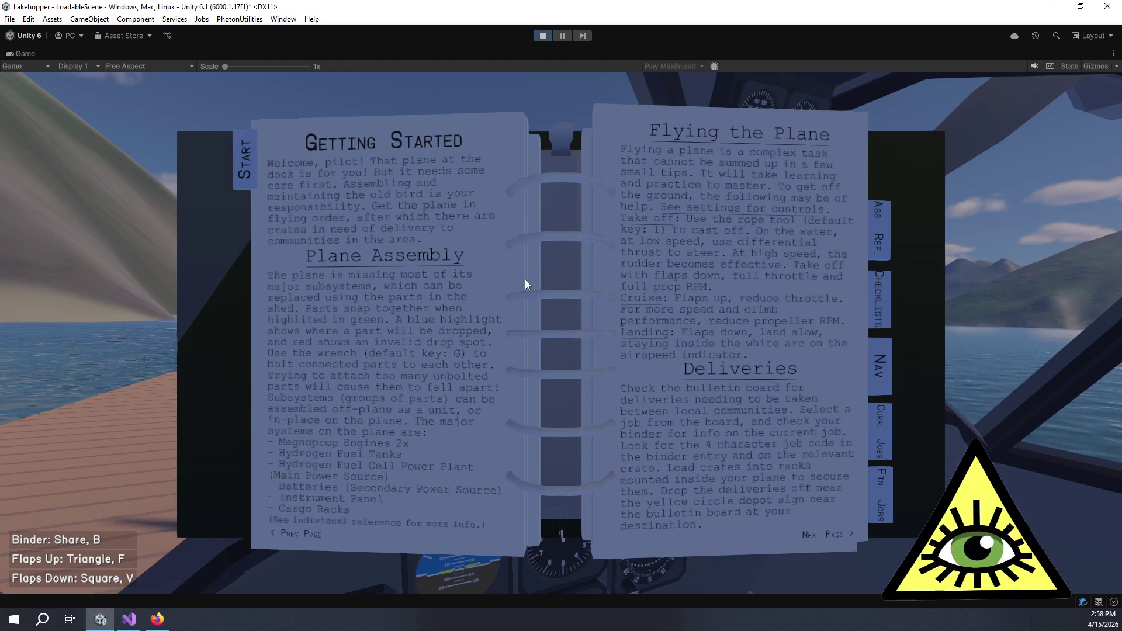
{"action": "key", "text": "b"}
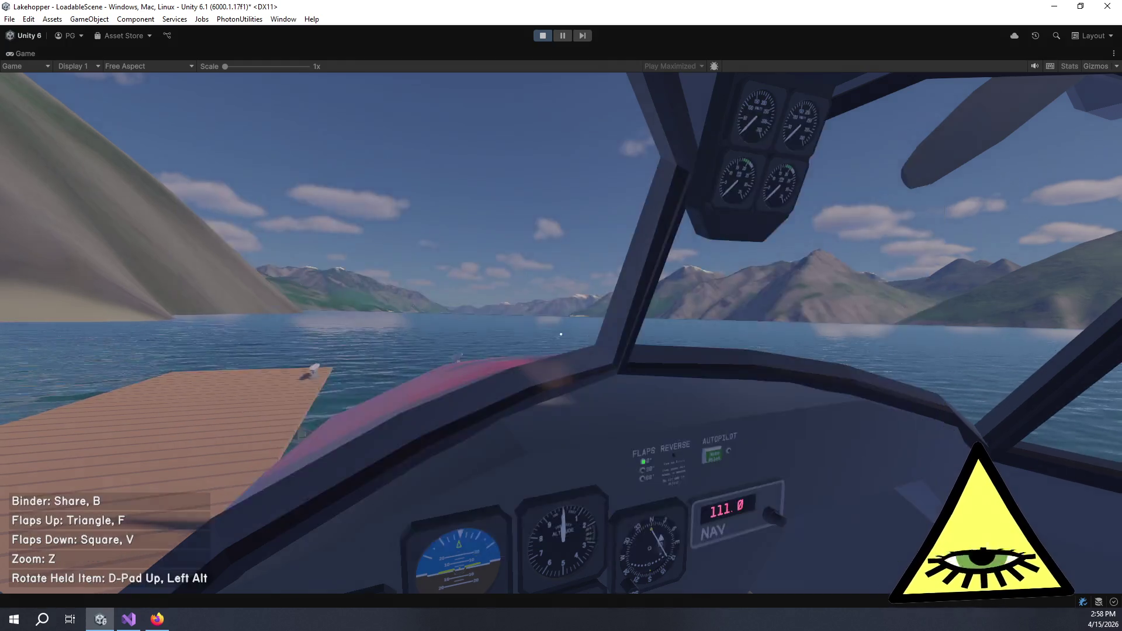
Pause, open and close Settings, resume, then exit to the main menu and confirm.
{"action": "key", "text": "Escape"}
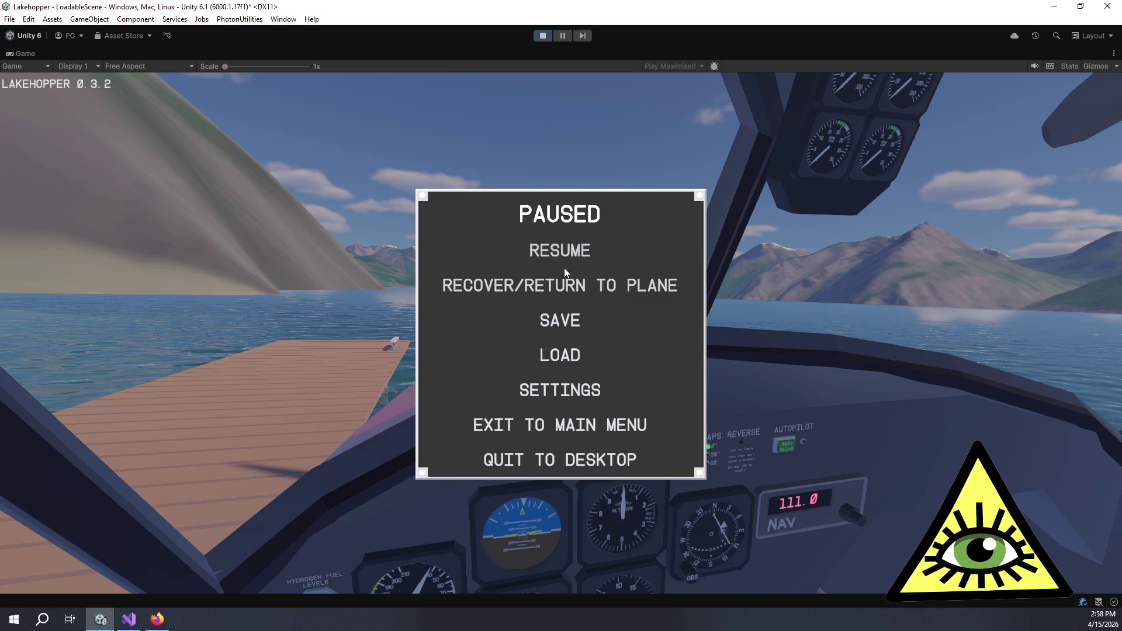
{"action": "left_click", "coordinate": [555, 399]}
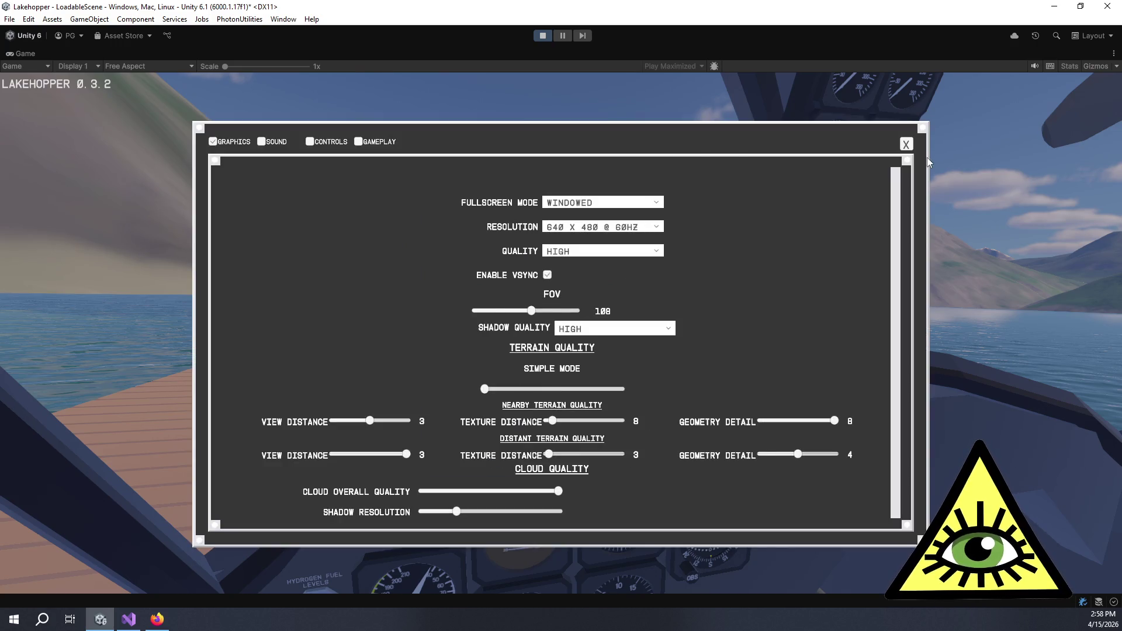
{"action": "left_click", "coordinate": [898, 150]}
{"action": "left_click", "coordinate": [562, 248]}
{"action": "key", "text": "Escape"}
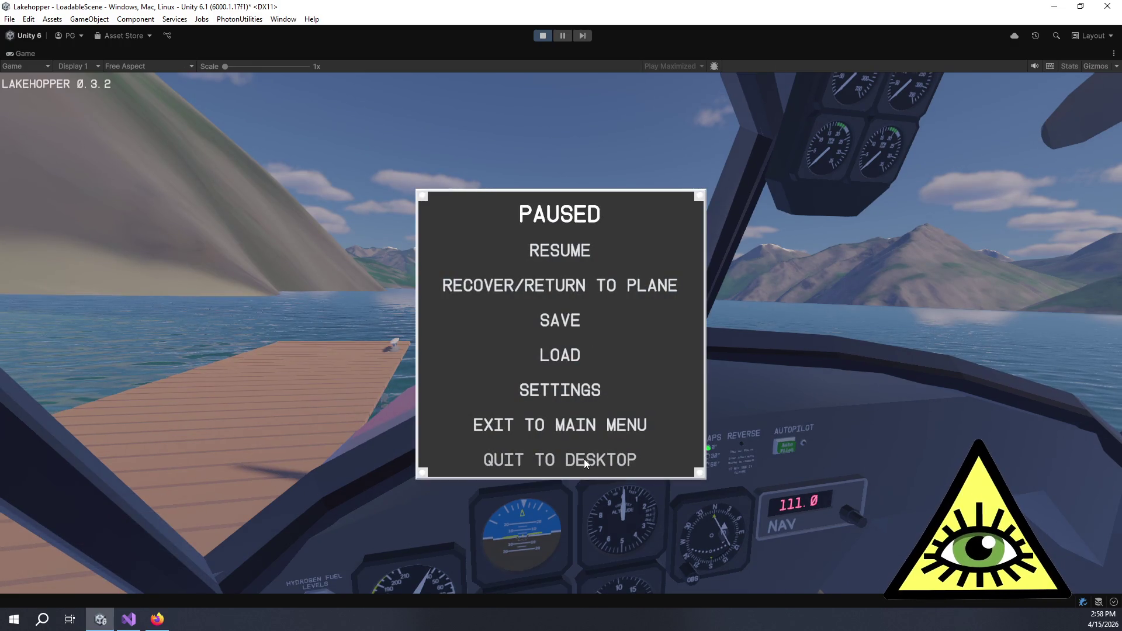
{"action": "left_click", "coordinate": [569, 426]}
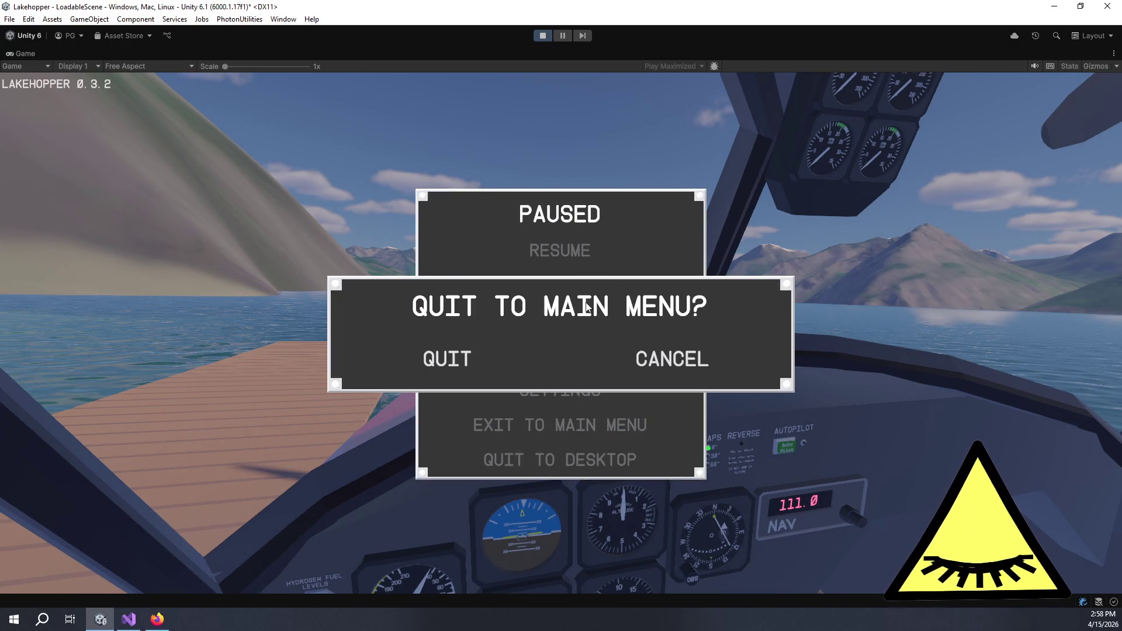
{"action": "left_click", "coordinate": [465, 353]}
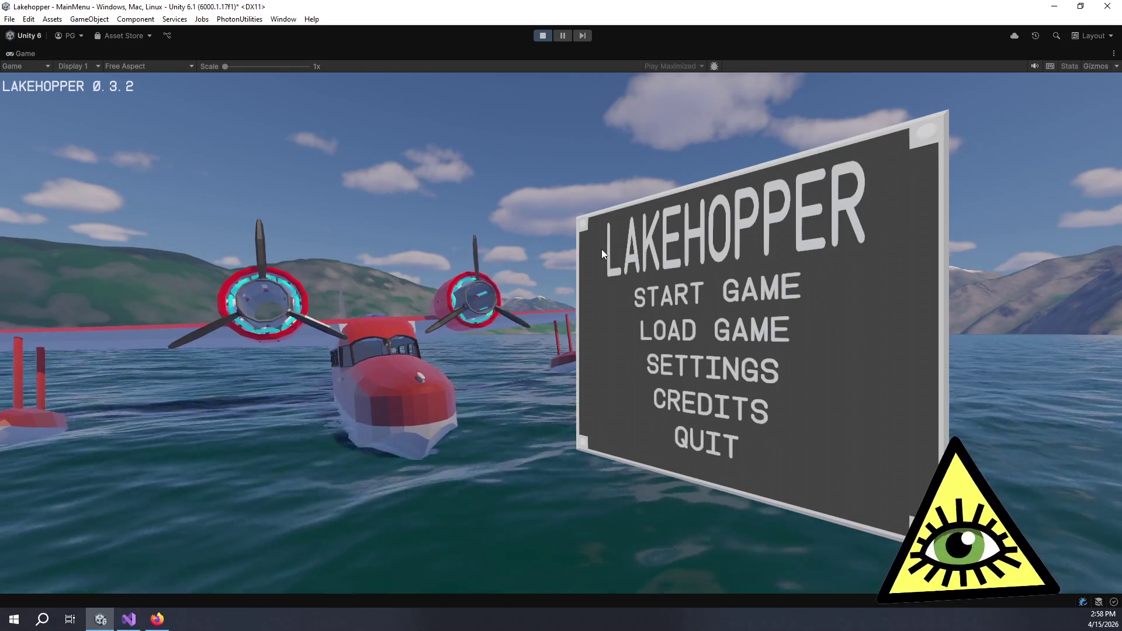
{"action": "key", "text": "Down"}
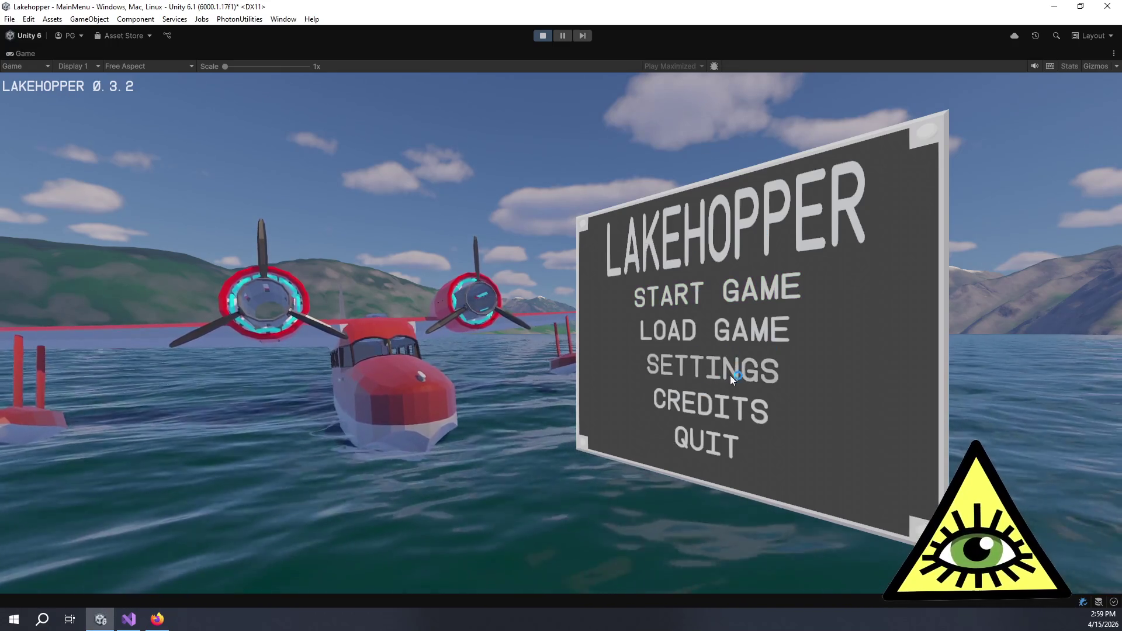
{"action": "left_click", "coordinate": [703, 372]}
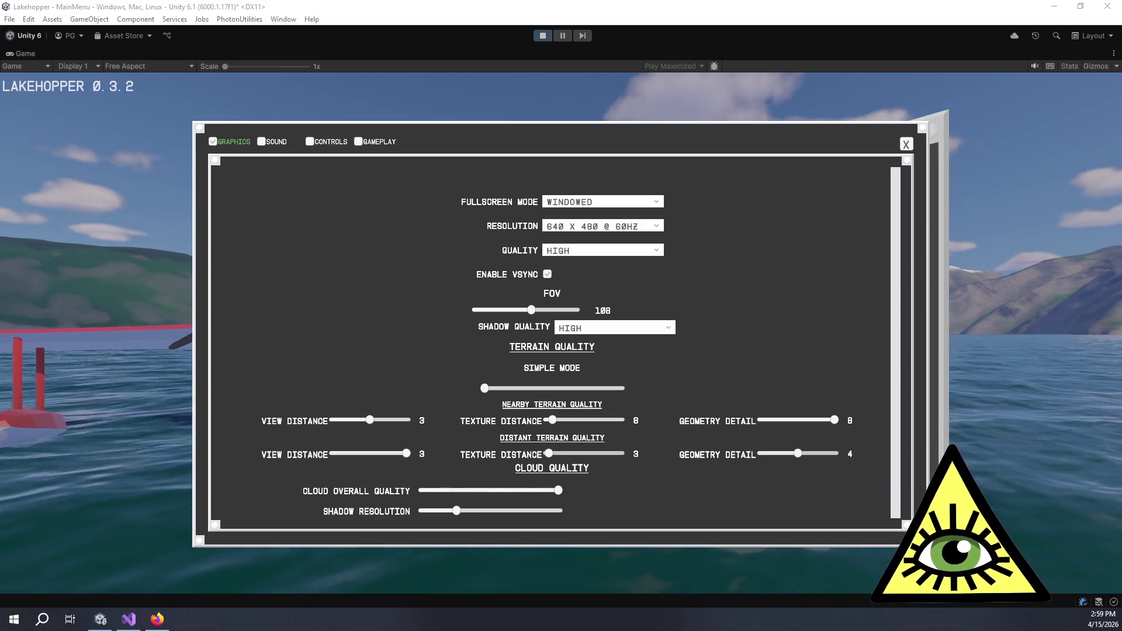
{"action": "left_click", "coordinate": [875, 145]}
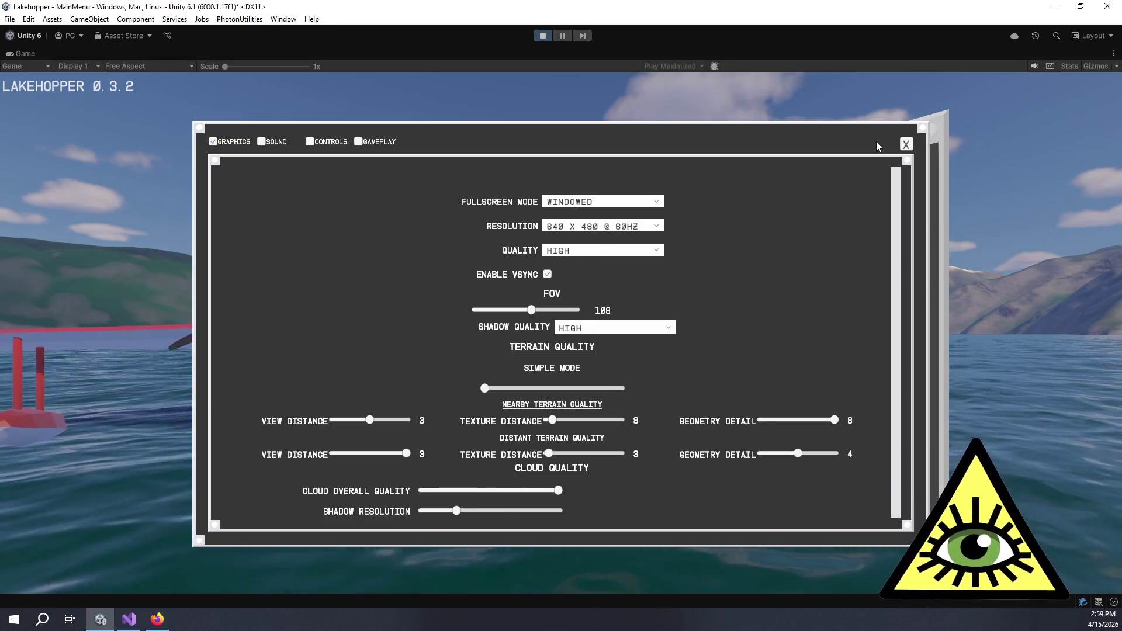
{"action": "left_click", "coordinate": [906, 144]}
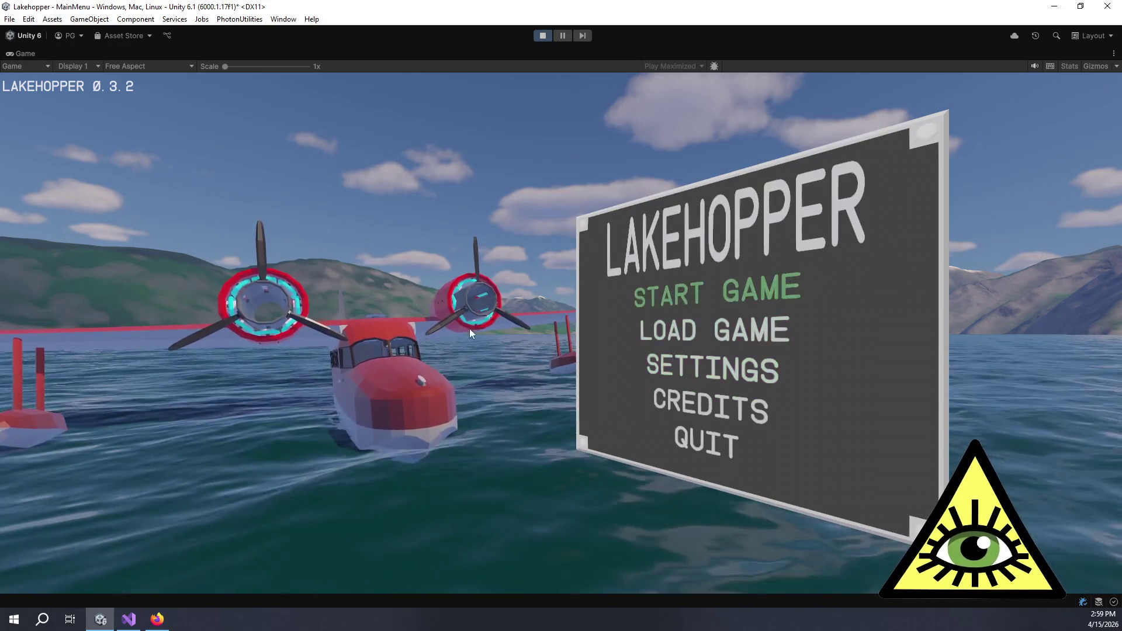
{"action": "left_click", "coordinate": [691, 443]}
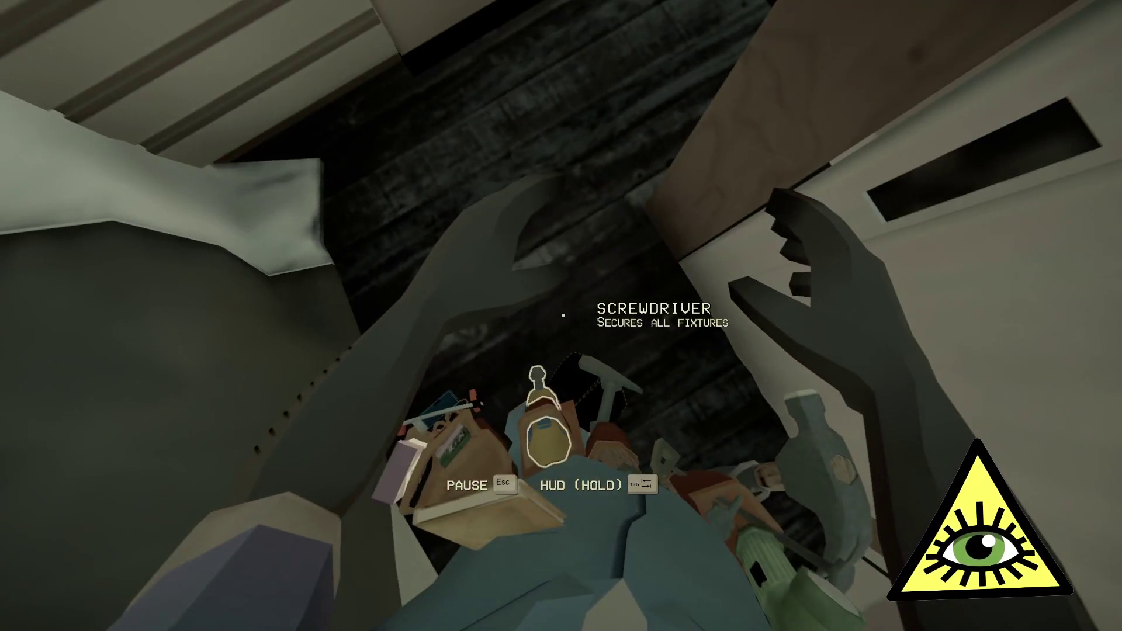
Take and return belt tools (paintbrush, wrench, spanner, hammer, mortar board) and toggle the flashlight.
{"action": "left_click", "coordinate": [563, 316]}
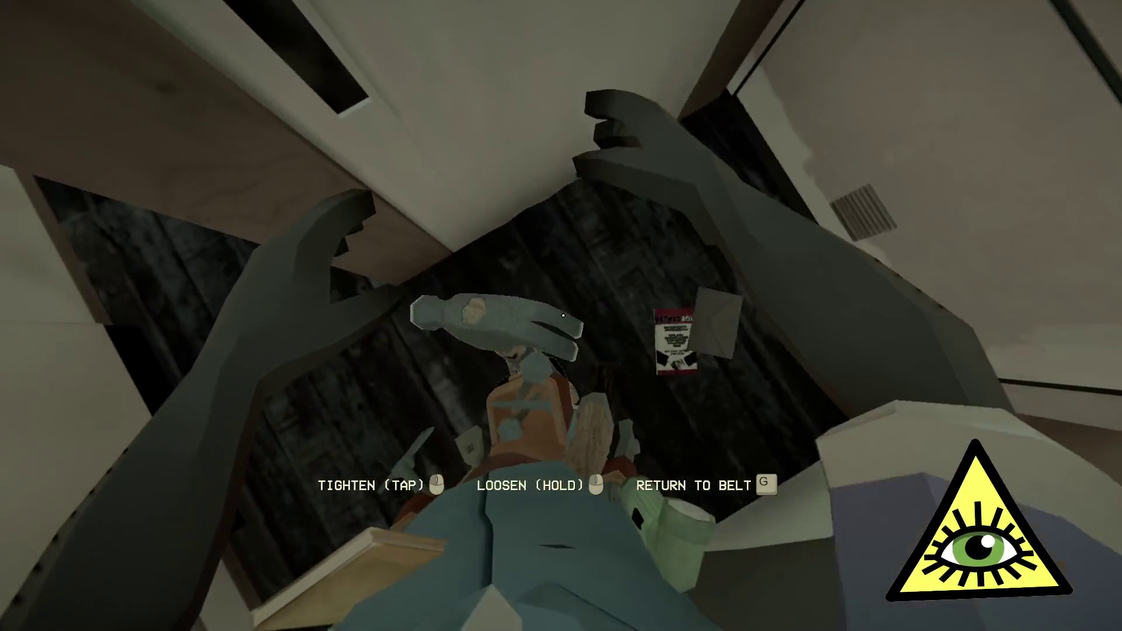
{"action": "key", "text": "g"}
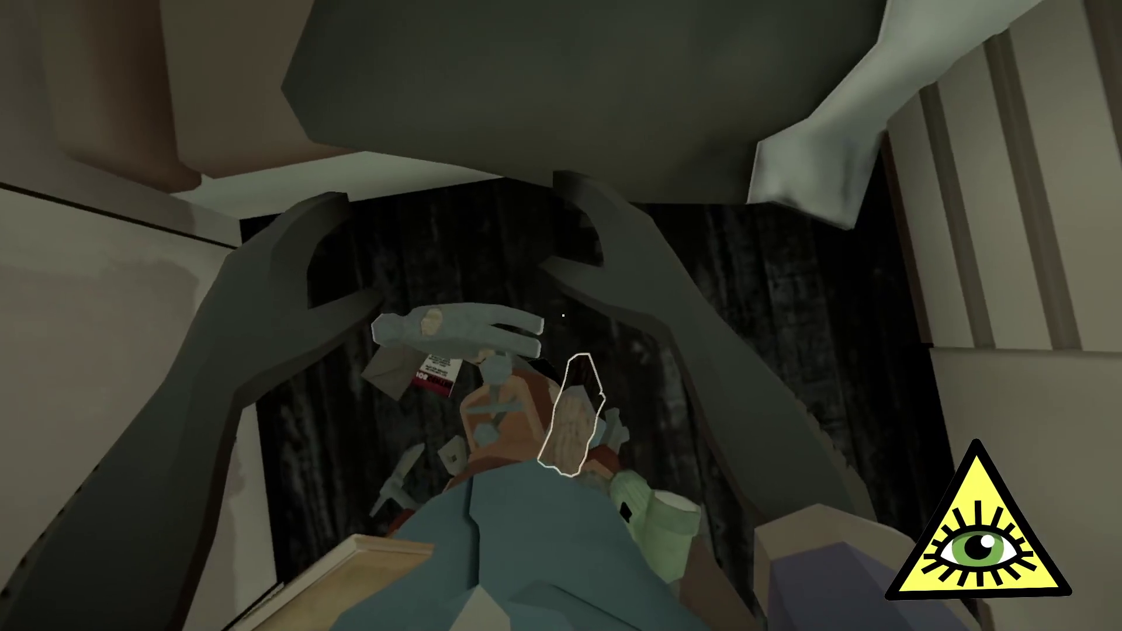
{"action": "left_click", "coordinate": [563, 316]}
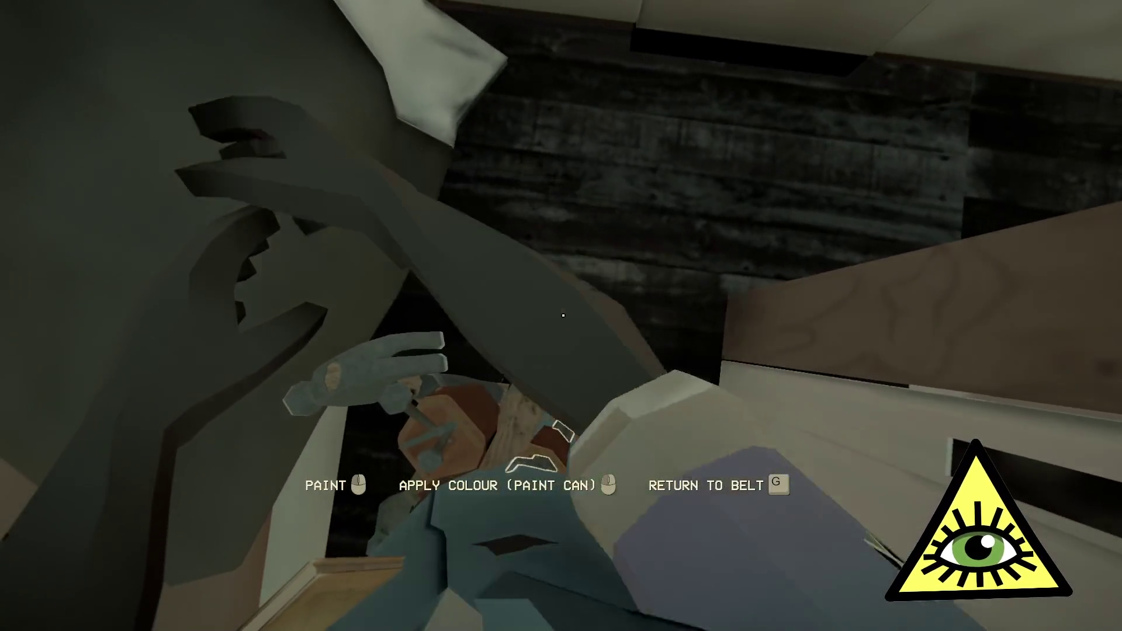
{"action": "left_click", "coordinate": [563, 315]}
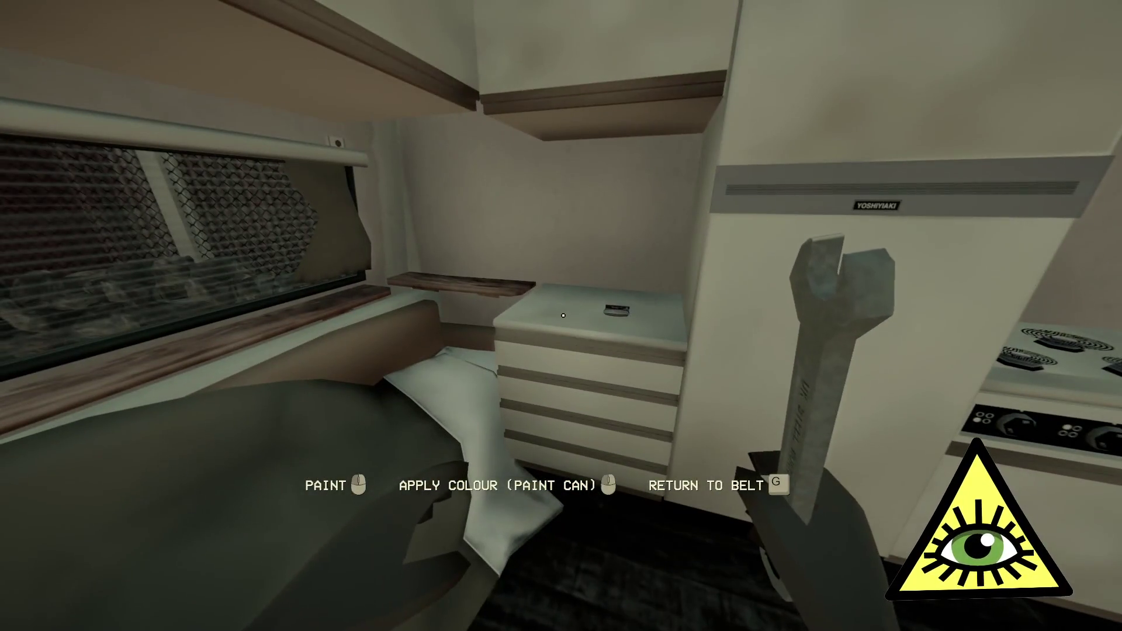
{"action": "key", "text": "g"}
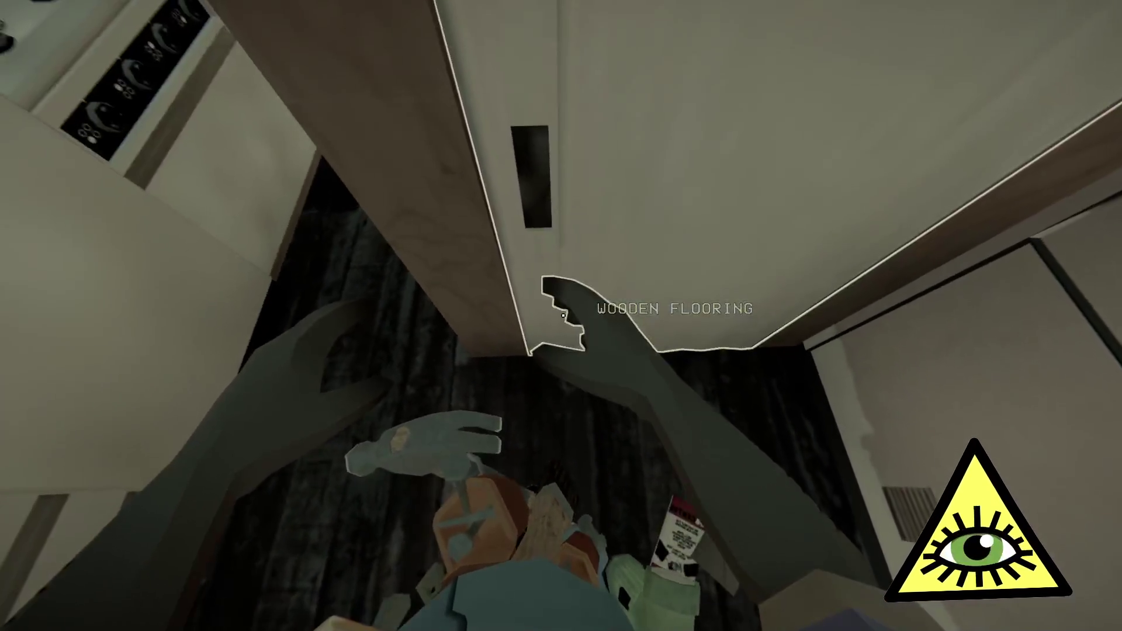
{"action": "left_click", "coordinate": [562, 315]}
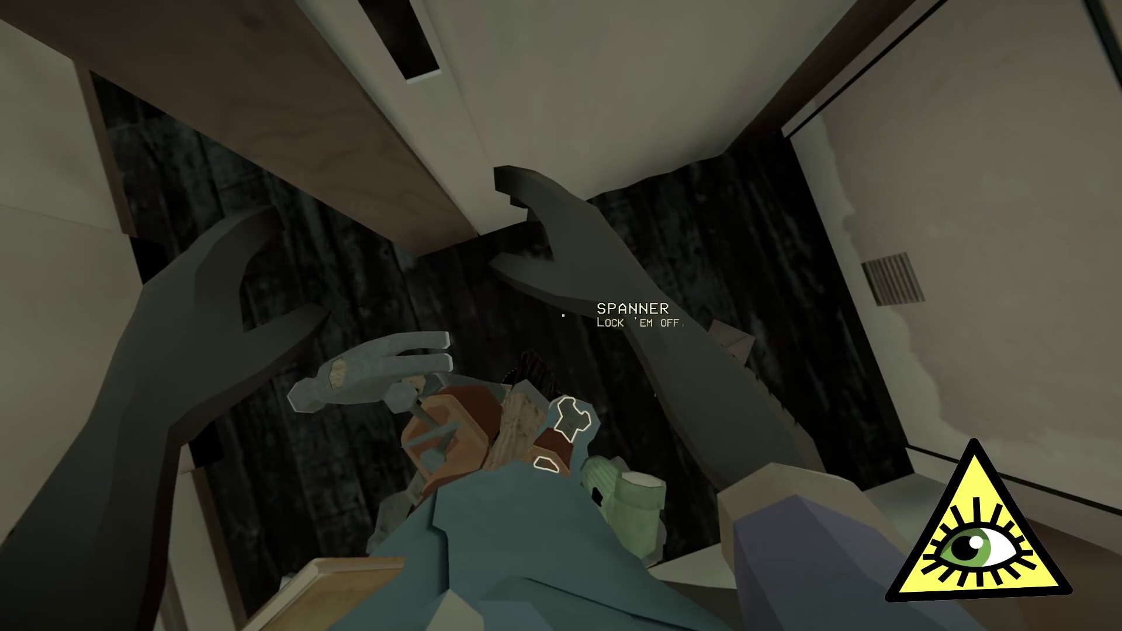
{"action": "key", "text": "f"}
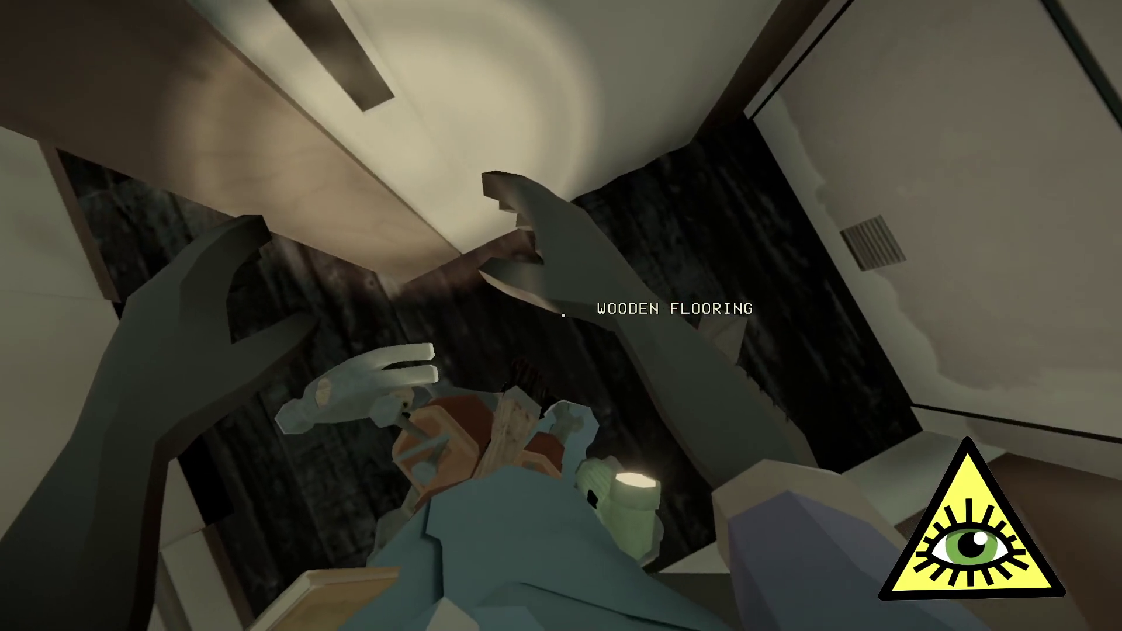
{"action": "key", "text": "f"}
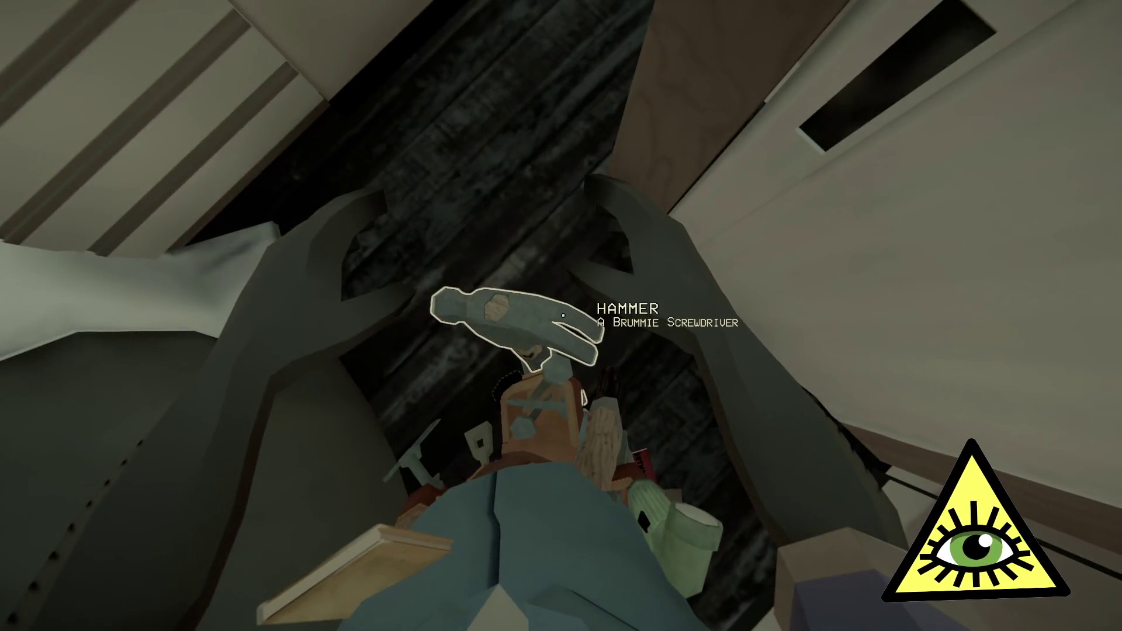
{"action": "left_click", "coordinate": [563, 315]}
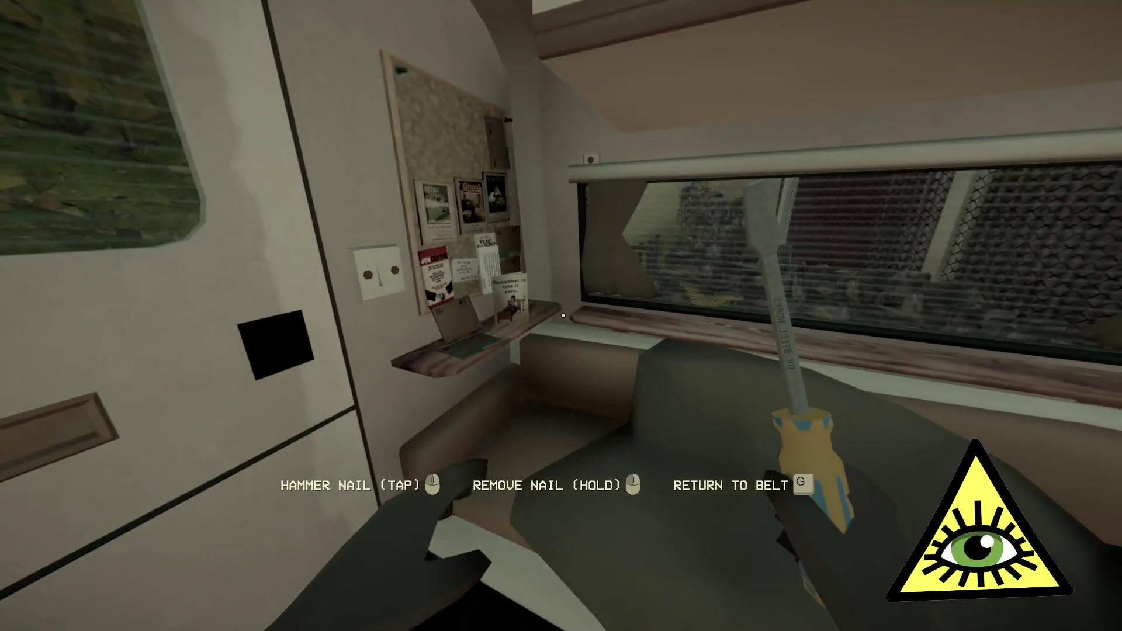
{"action": "key", "text": "g"}
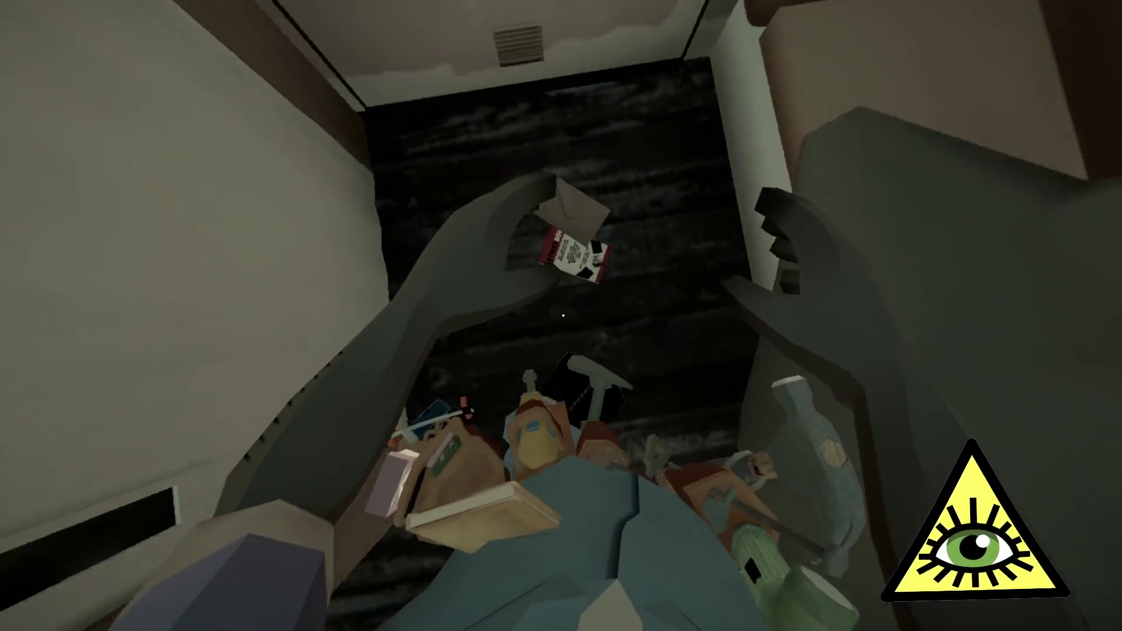
{"action": "left_click", "coordinate": [563, 315]}
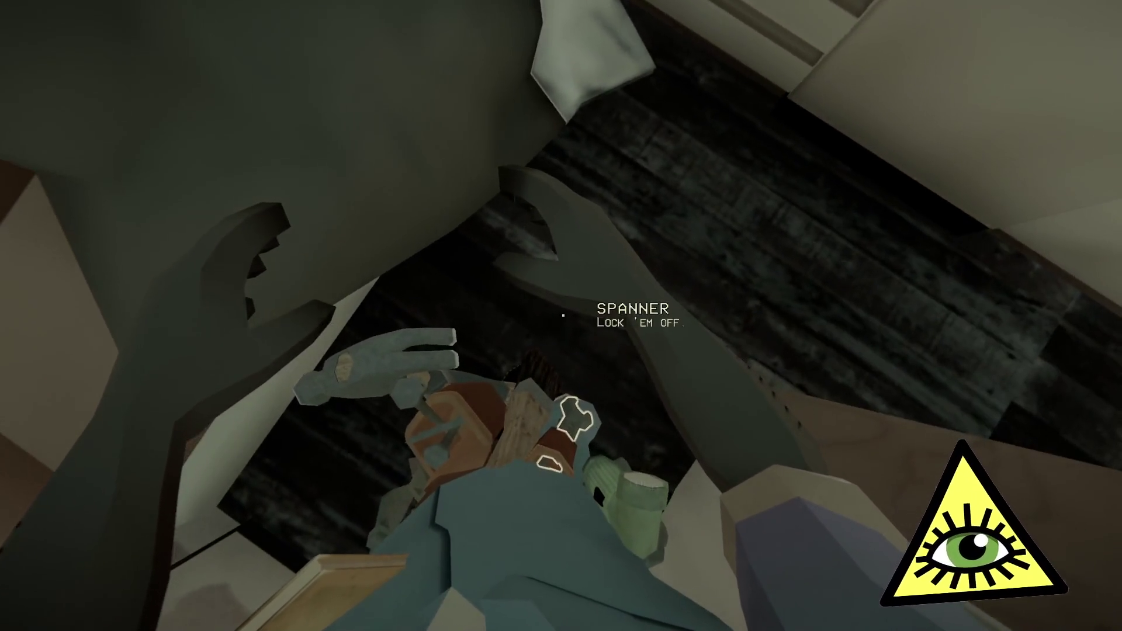
{"action": "left_click", "coordinate": [562, 315]}
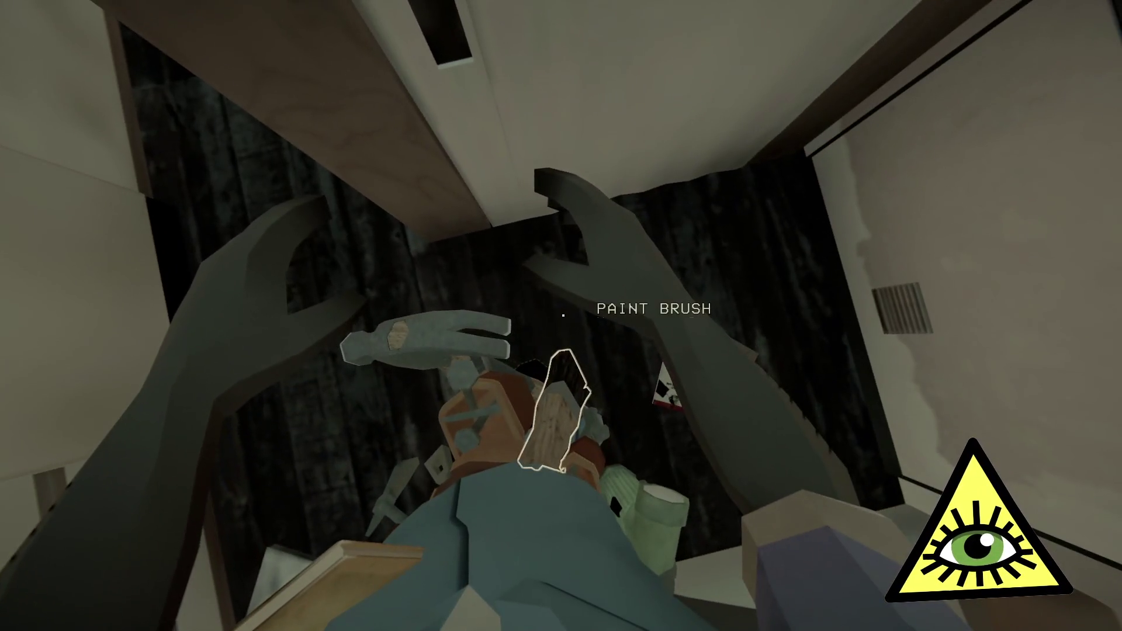
Take out the paintbrush and roller, put both away, then quit from the pause menu.
{"action": "left_click", "coordinate": [563, 315]}
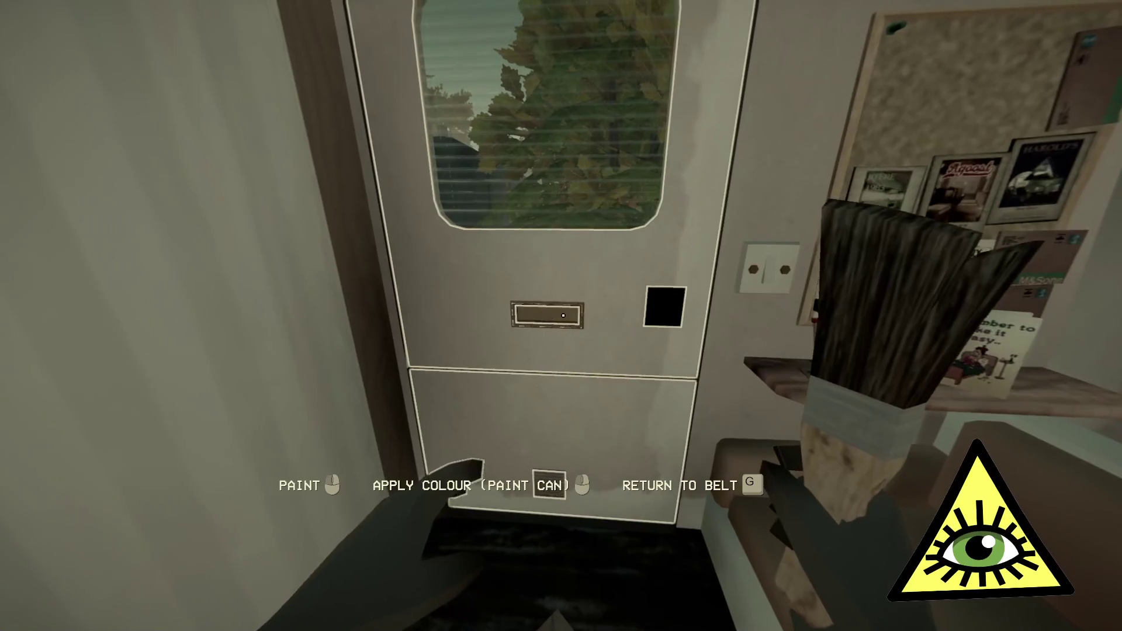
{"action": "key", "text": "2"}
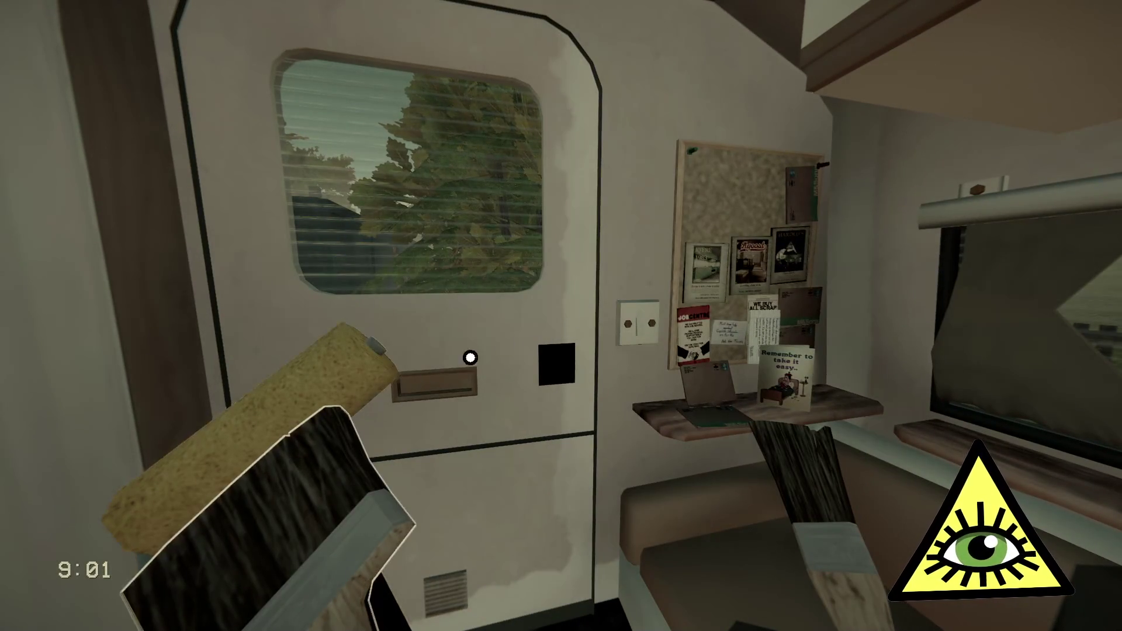
{"action": "left_click", "coordinate": [330, 384]}
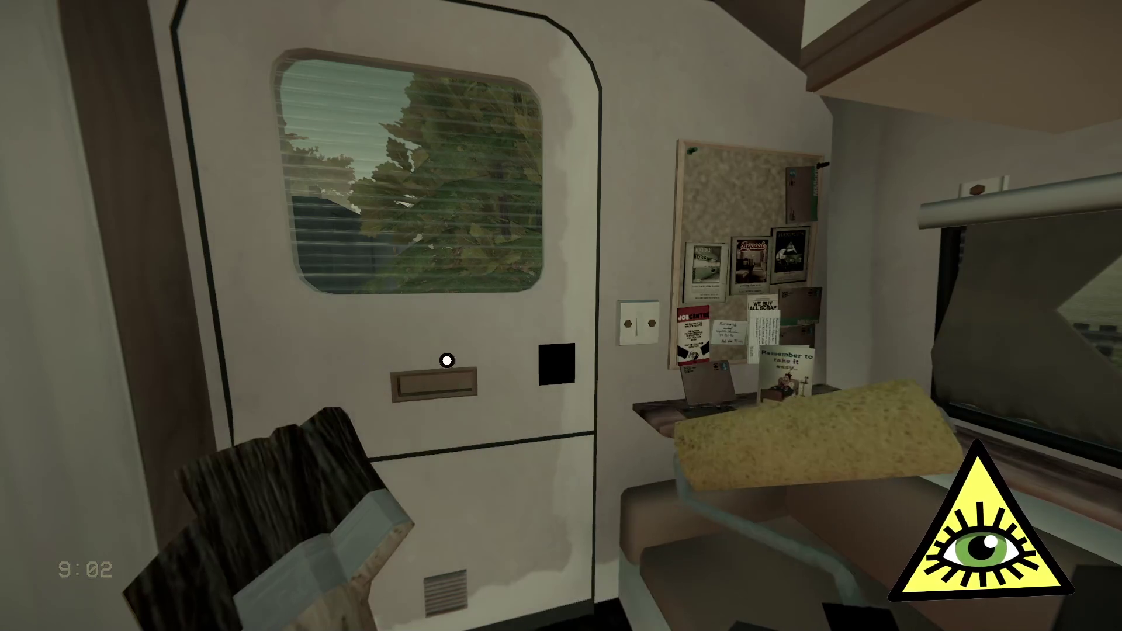
{"action": "left_click", "coordinate": [316, 537]}
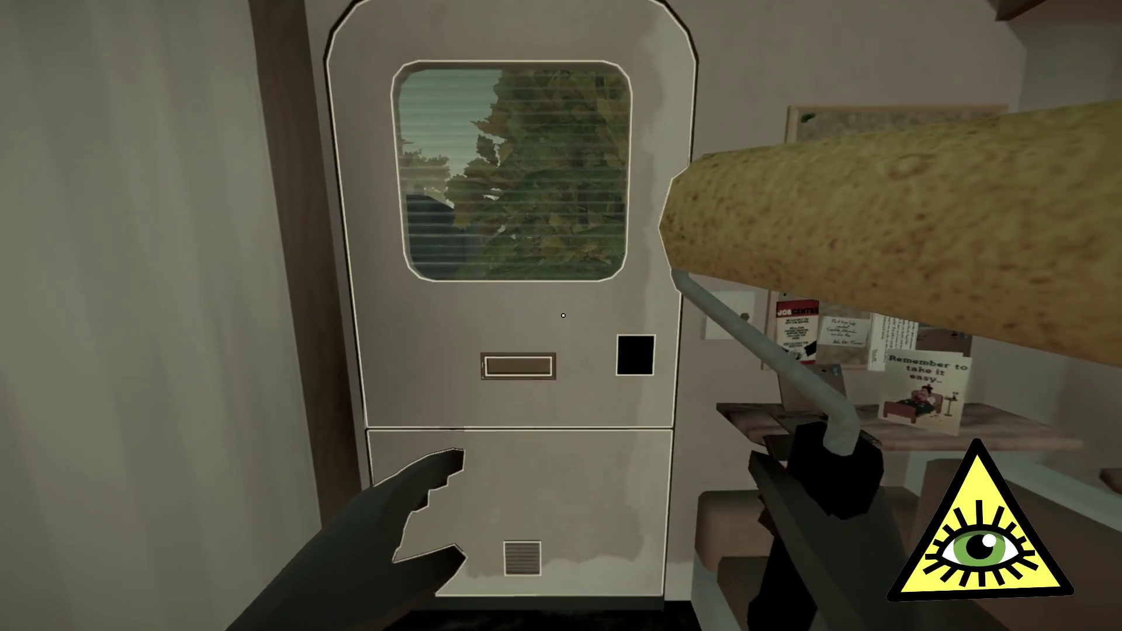
{"action": "right_click", "coordinate": [562, 315]}
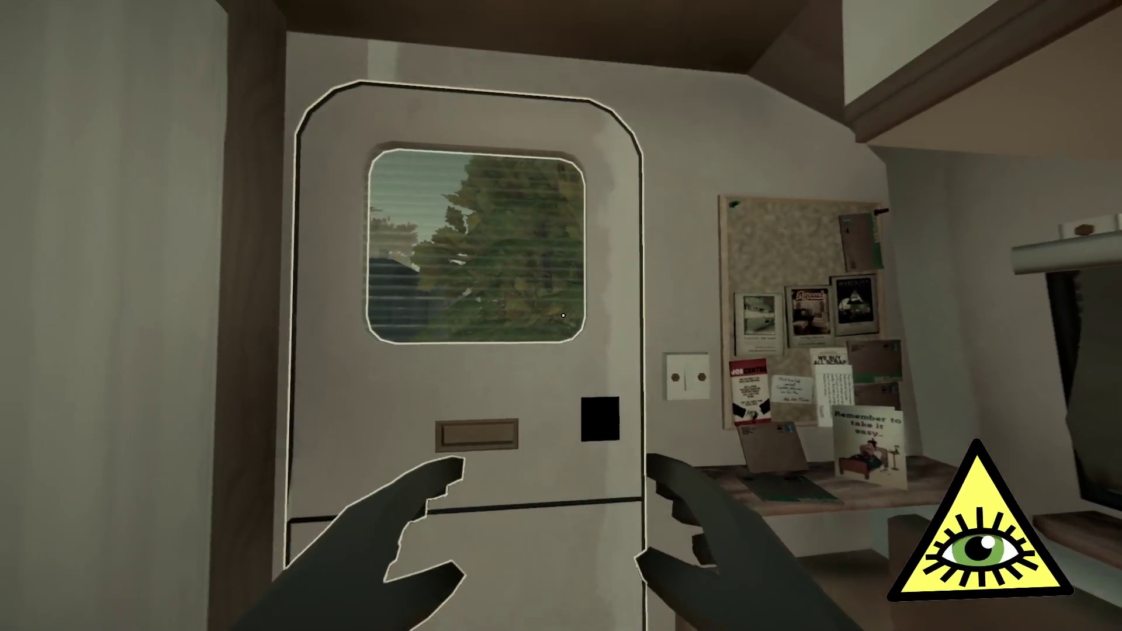
{"action": "key", "text": "Escape"}
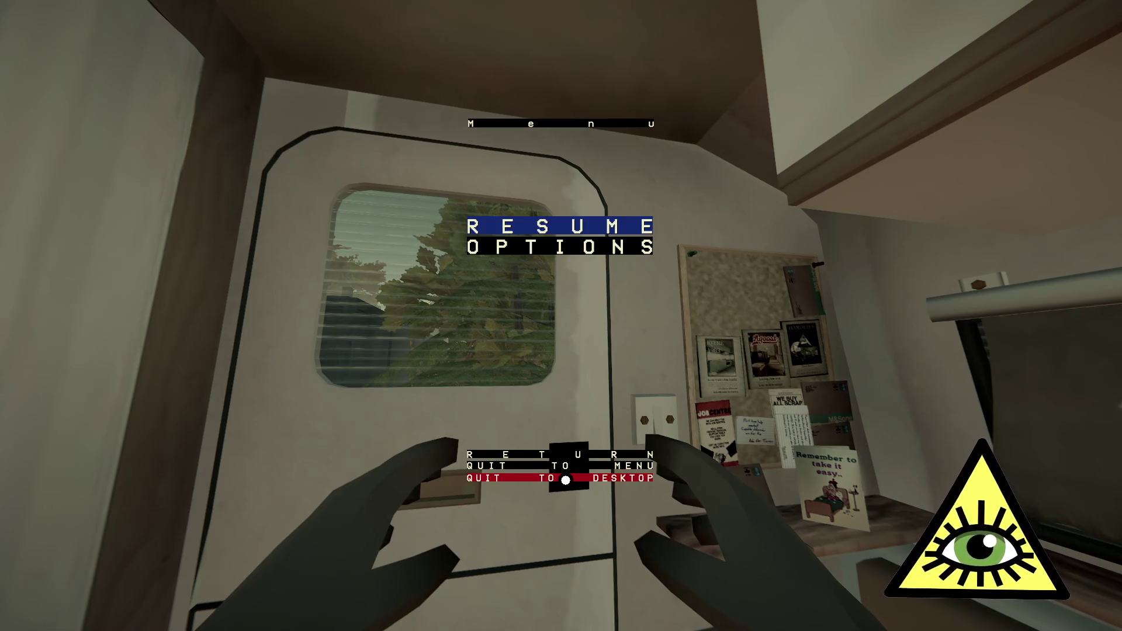
{"action": "left_click", "coordinate": [566, 480]}
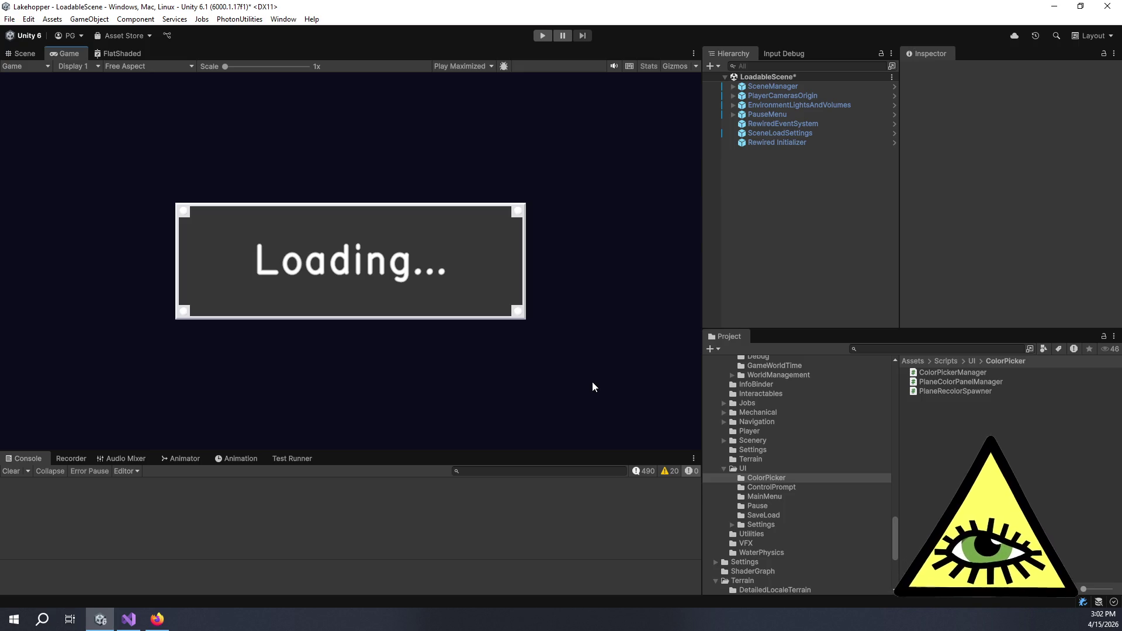
Bring focus back to the Unity editor by clicking in its Hierarchy.
{"action": "left_click", "coordinate": [826, 210]}
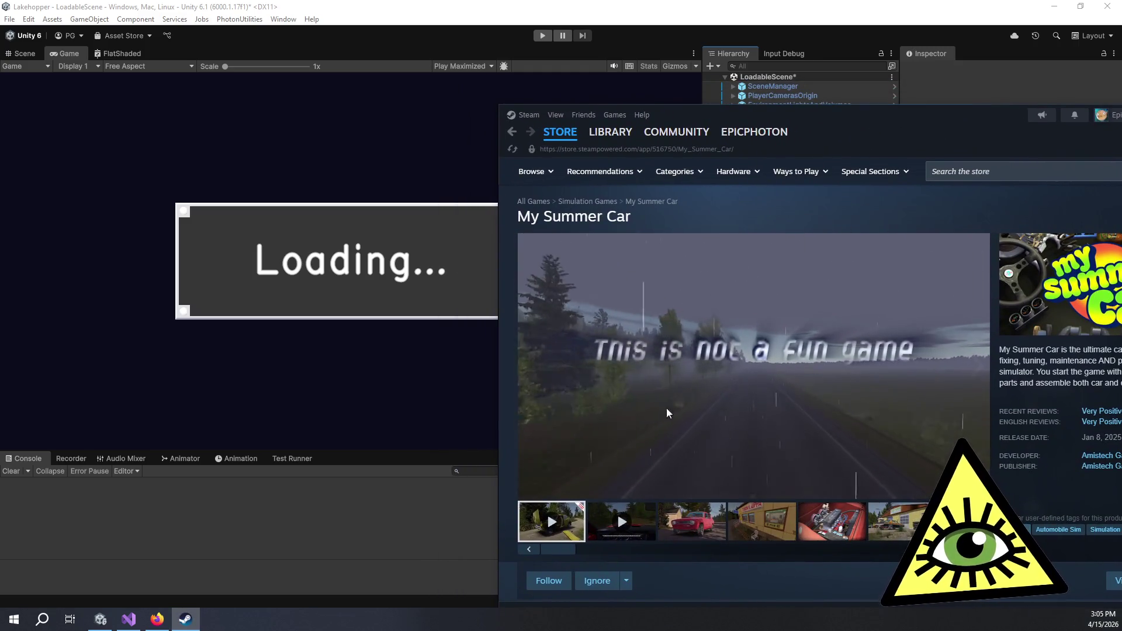
Briefly play and pause the My Summer Car trailer, then drag Steam off to the right.
{"action": "left_click", "coordinate": [530, 488]}
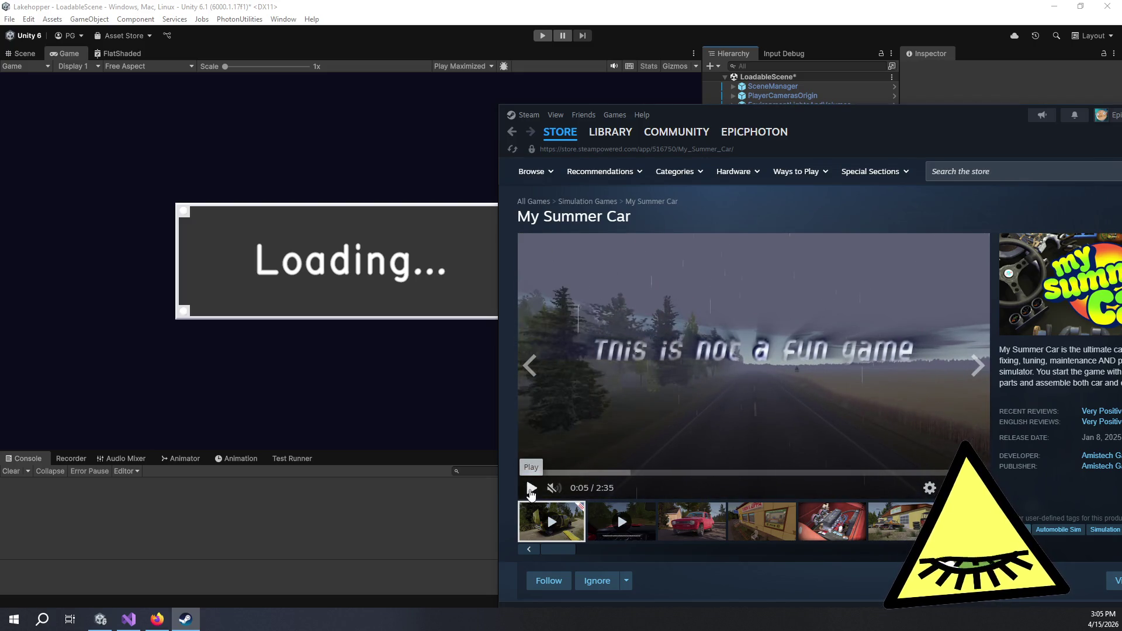
{"action": "left_click", "coordinate": [530, 489]}
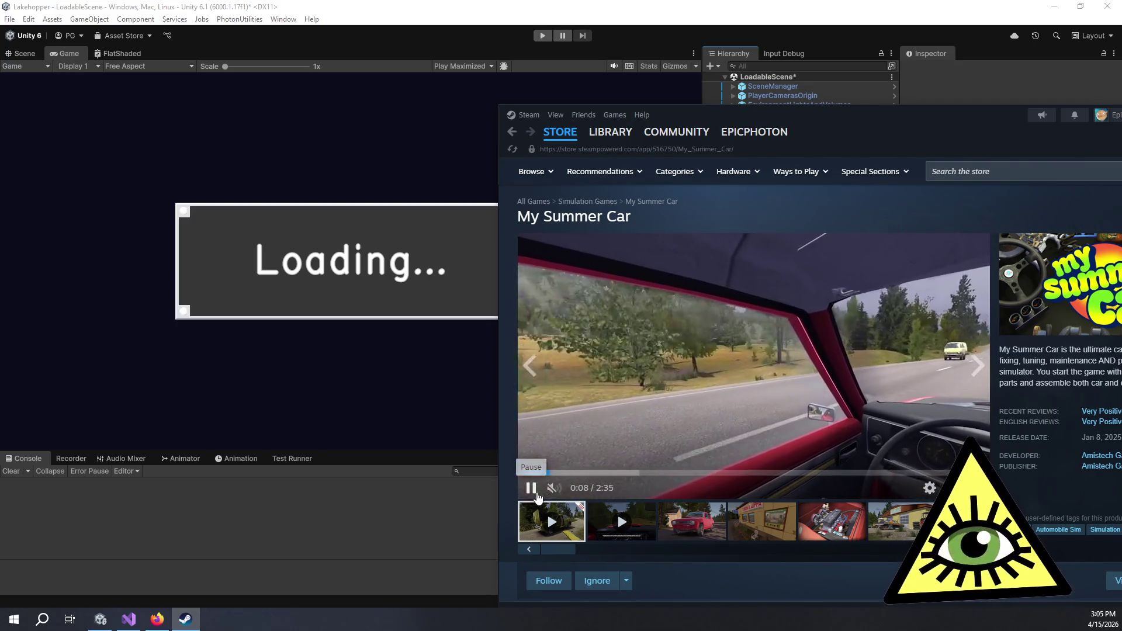
{"action": "left_click", "coordinate": [532, 489]}
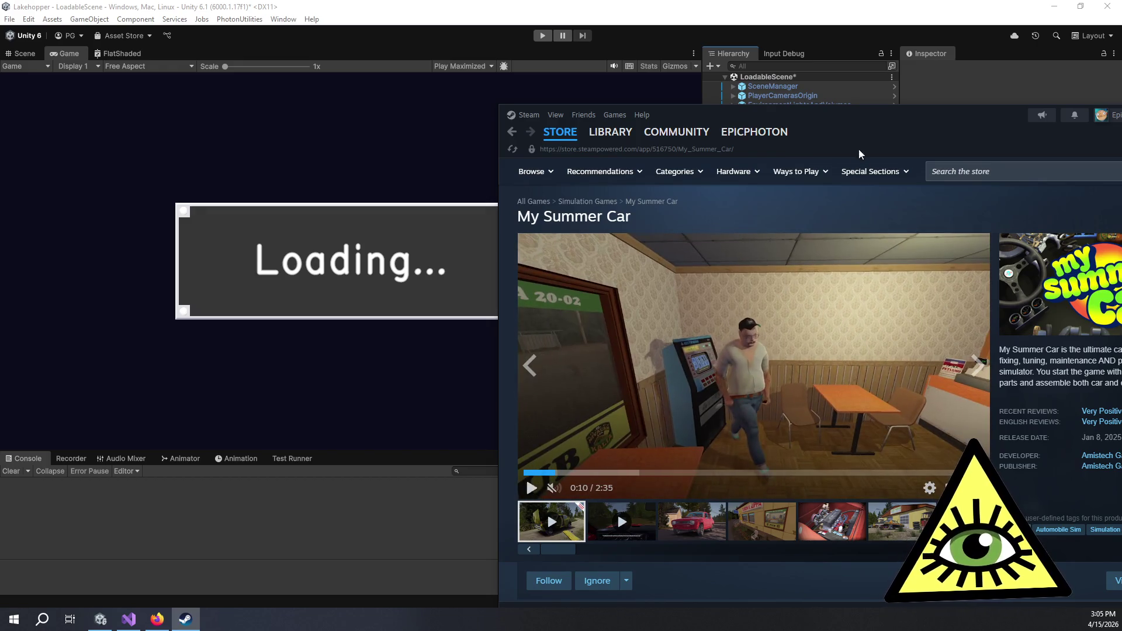
{"action": "left_click_drag", "start_coordinate": [868, 107], "coordinate": [1121, 107]}
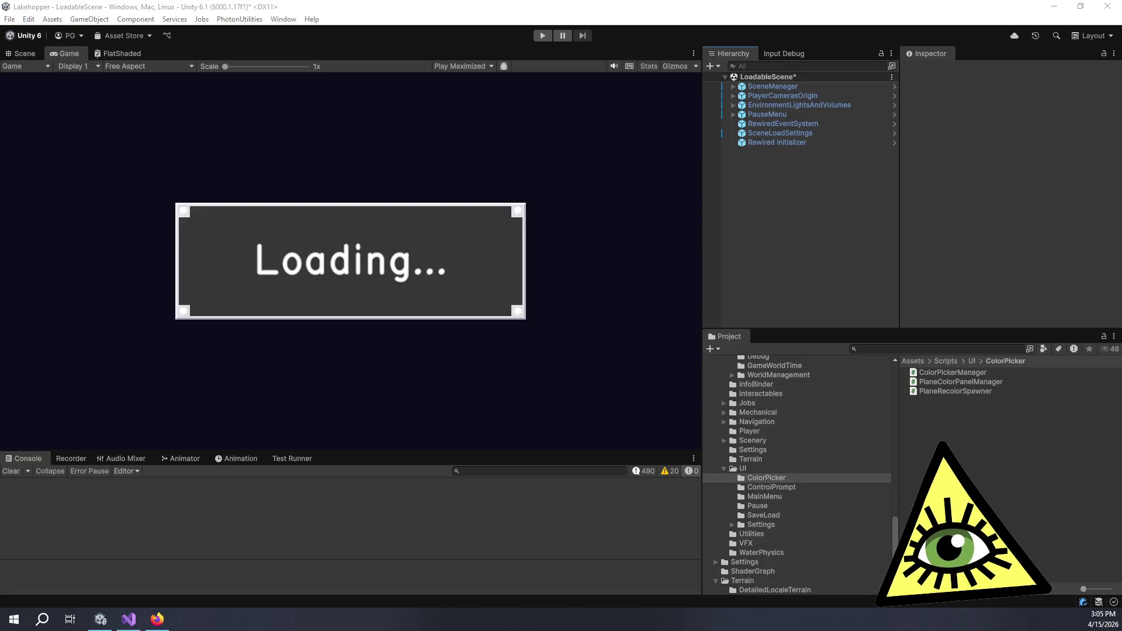
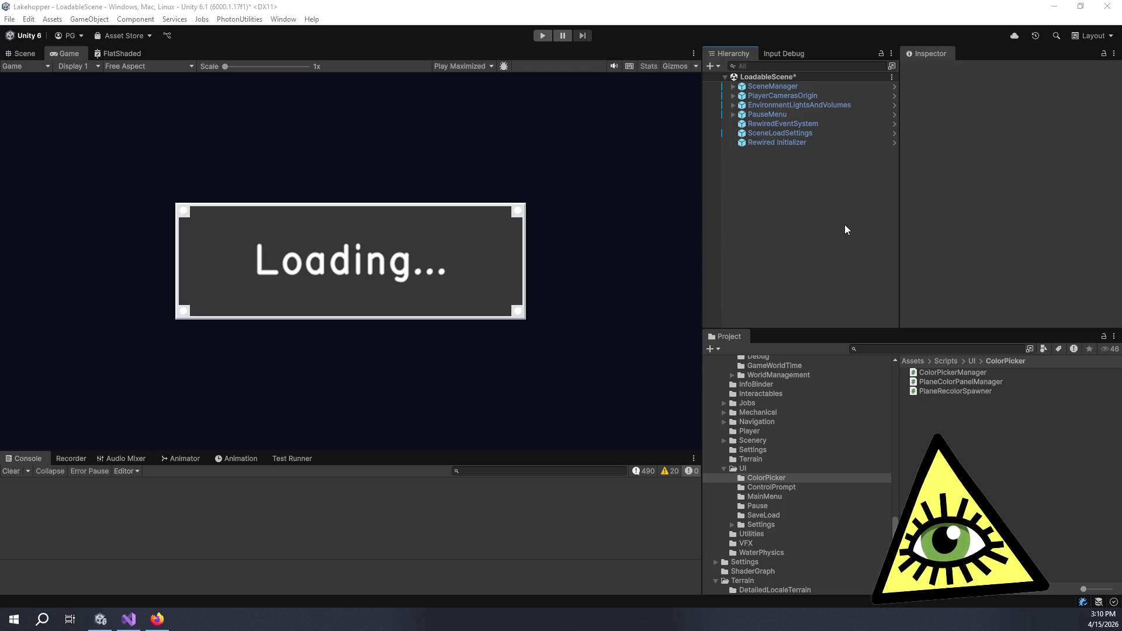
Mark the 'No binder mouse on second open' card complete and move it from In Progress to Done.
{"action": "key", "text": "alt+Tab"}
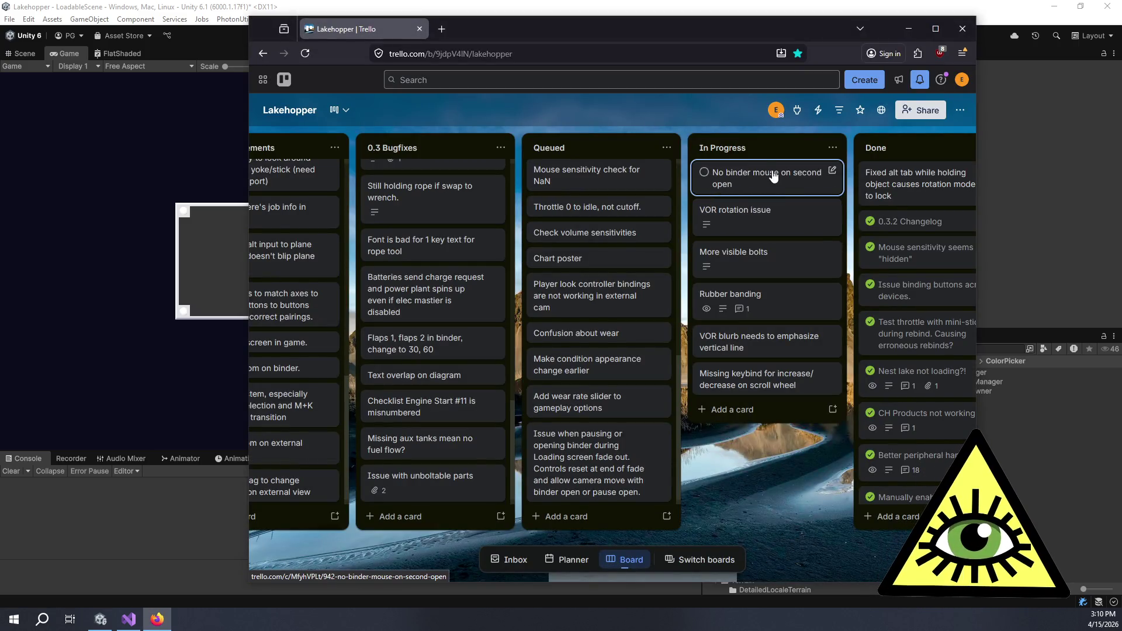
{"action": "left_click", "coordinate": [704, 173]}
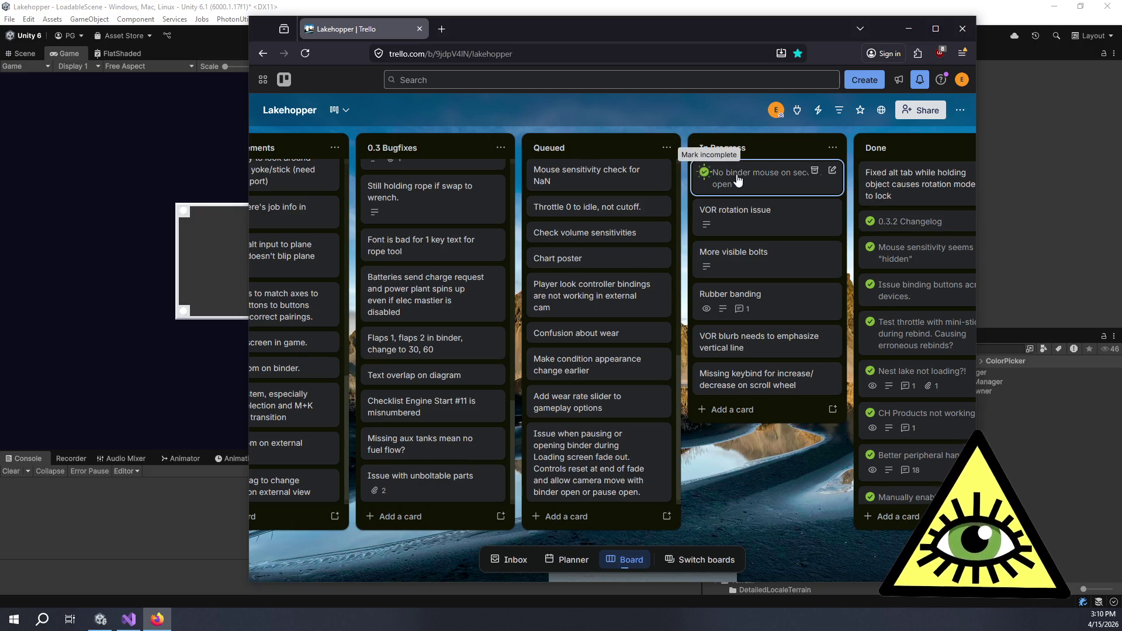
{"action": "mouse_move", "coordinate": [738, 179]}
{"action": "left_mouse_down"}
{"action": "mouse_move", "coordinate": [929, 164]}
{"action": "mouse_move", "coordinate": [789, 176]}
{"action": "left_mouse_up"}
{"action": "left_click", "coordinate": [731, 211]}
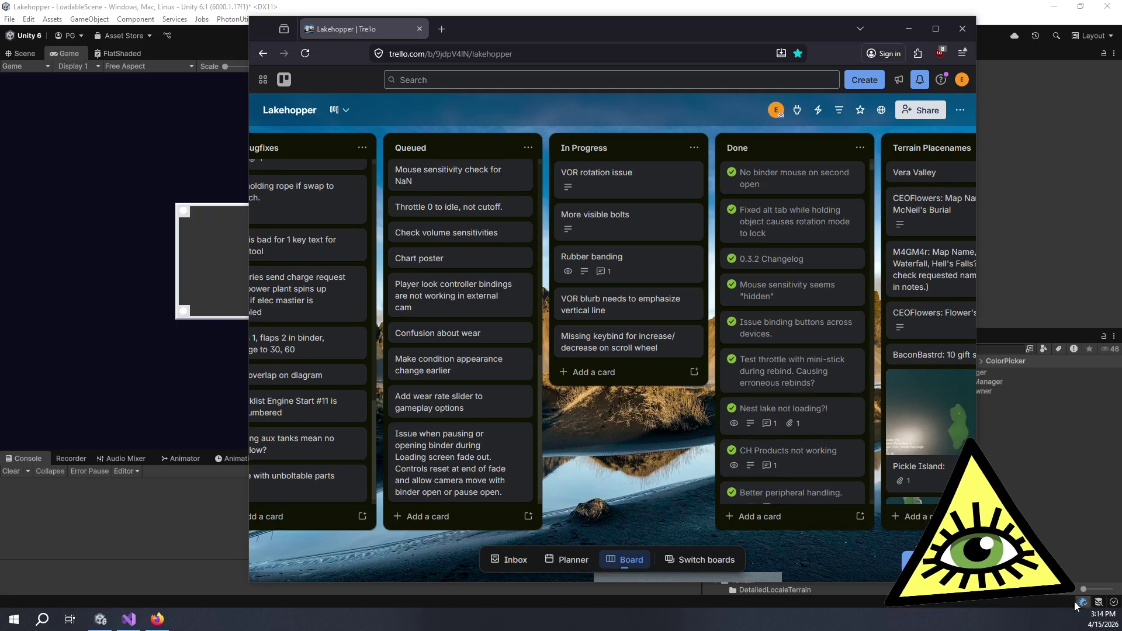
Move the 'Missing keybind' scroll-wheel card to the top of In Progress, then return to Unity.
{"action": "left_click", "coordinate": [593, 438]}
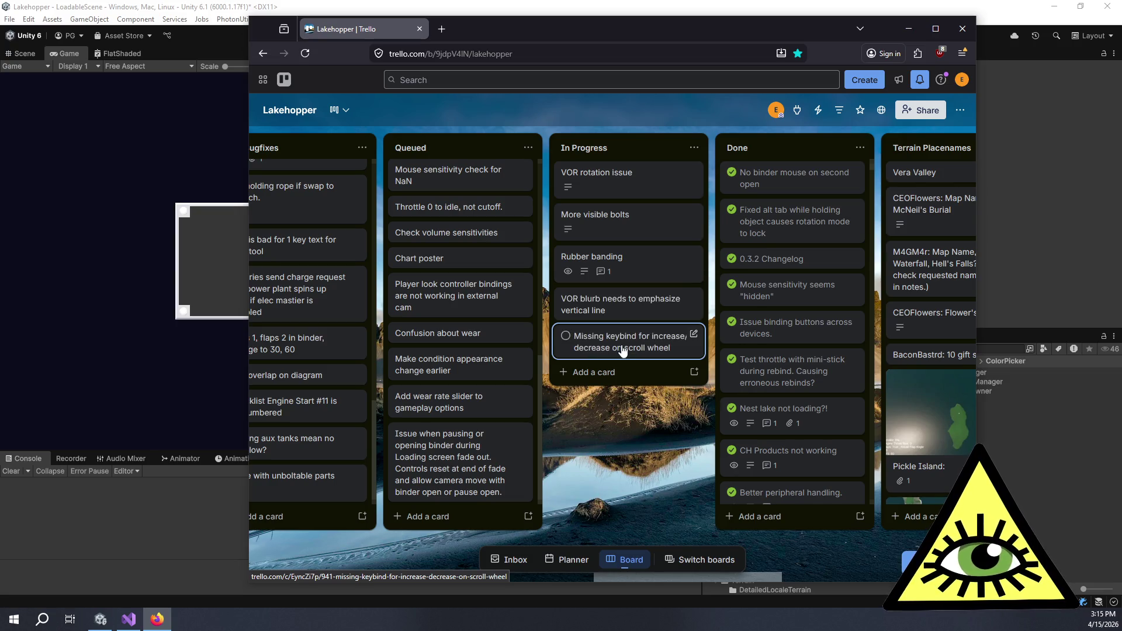
{"action": "mouse_move", "coordinate": [622, 350]}
{"action": "left_mouse_down"}
{"action": "mouse_move", "coordinate": [646, 155]}
{"action": "mouse_move", "coordinate": [638, 172]}
{"action": "left_mouse_up"}
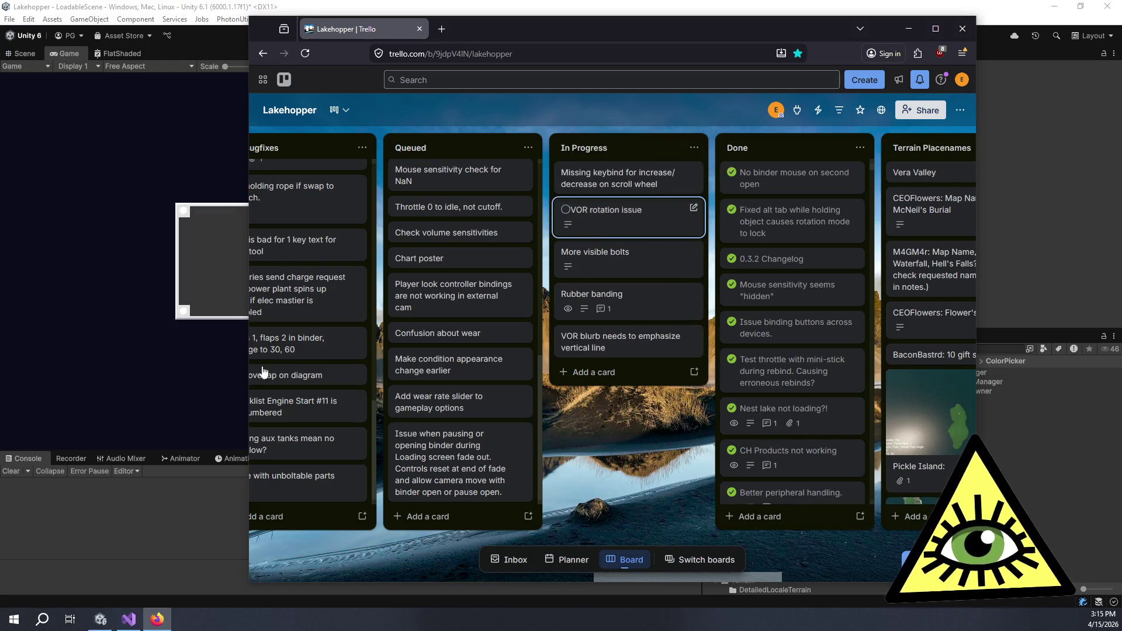
{"action": "left_click", "coordinate": [144, 527]}
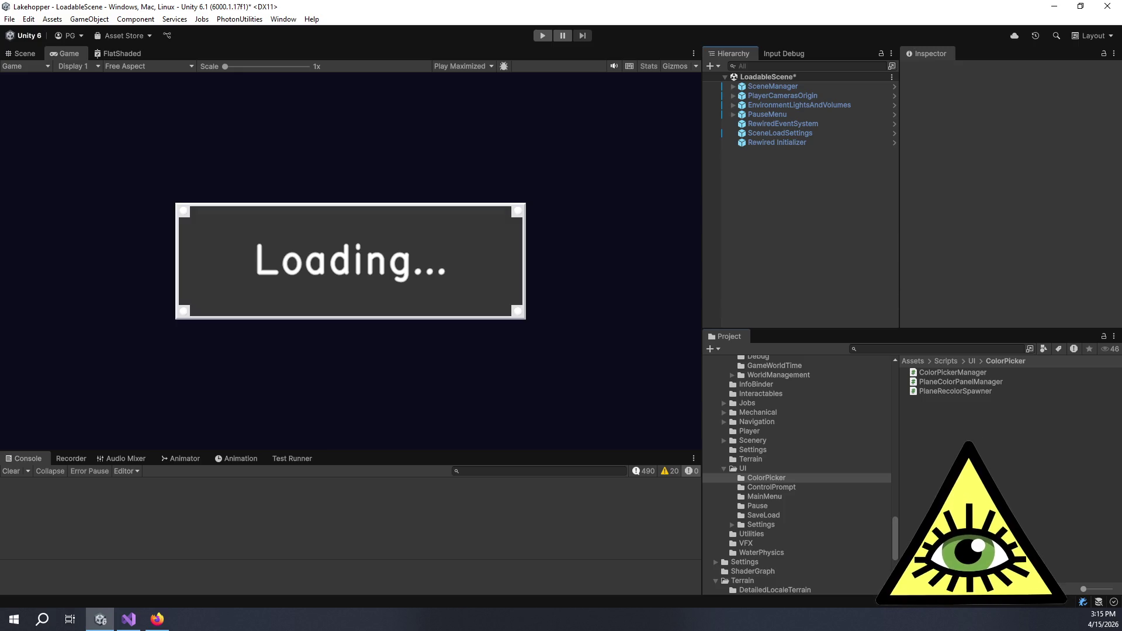
Collapse the UI, GameManagement and Gadgets script folders in the Project panel.
{"action": "left_click", "coordinate": [777, 466]}
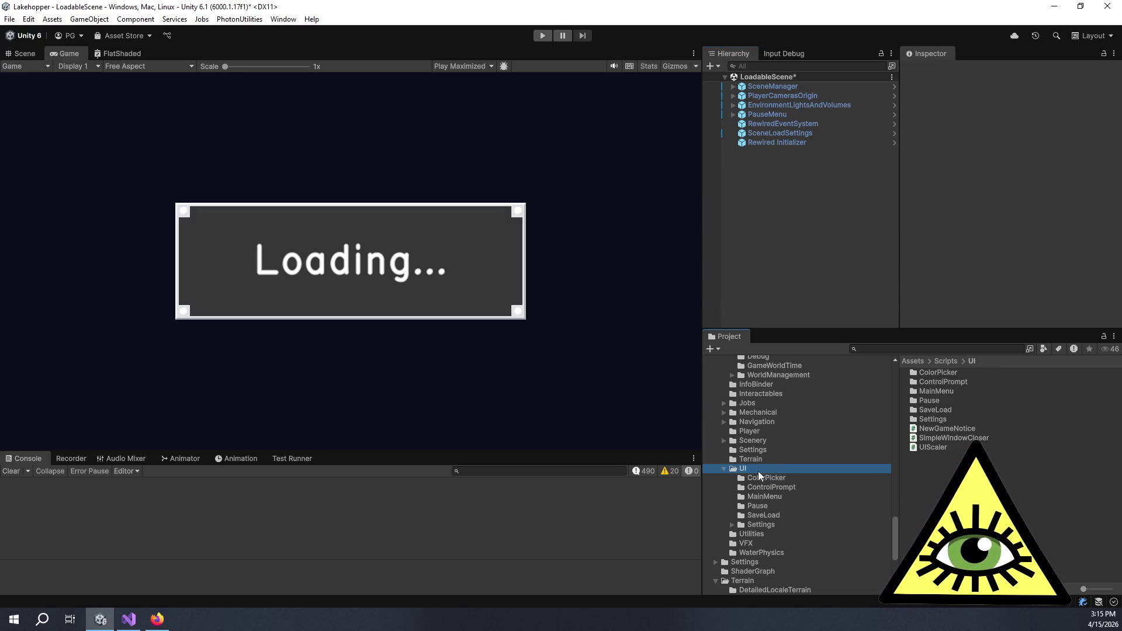
{"action": "left_click", "coordinate": [724, 468]}
{"action": "scroll", "coordinate": [846, 447], "scroll_direction": "up", "scroll_amount": 3}
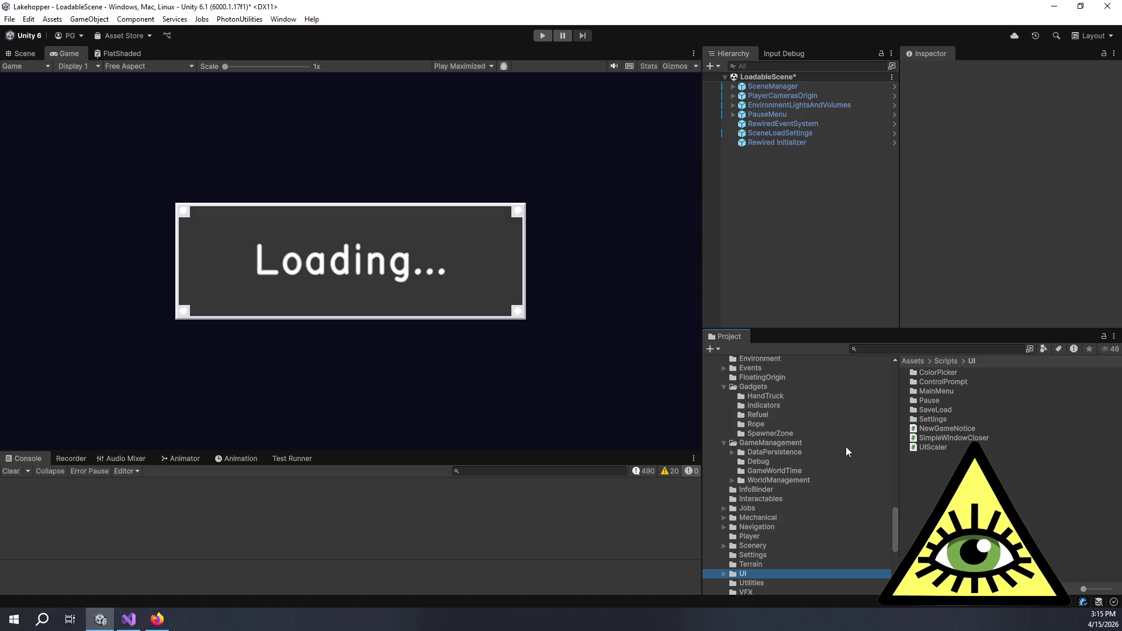
{"action": "left_click", "coordinate": [724, 442]}
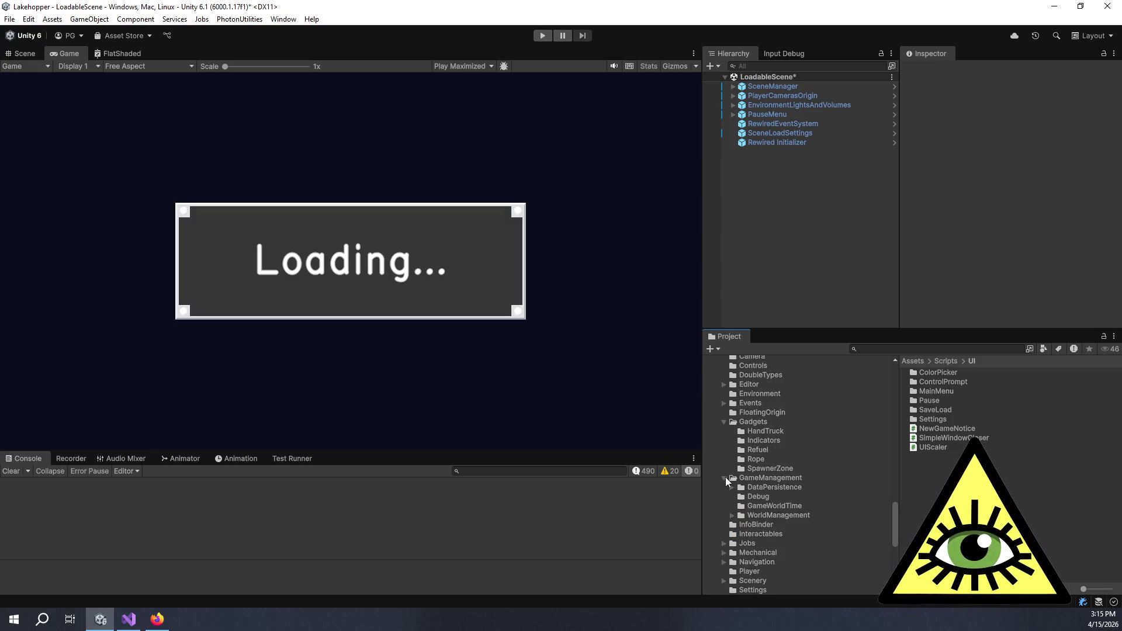
{"action": "left_click", "coordinate": [724, 422]}
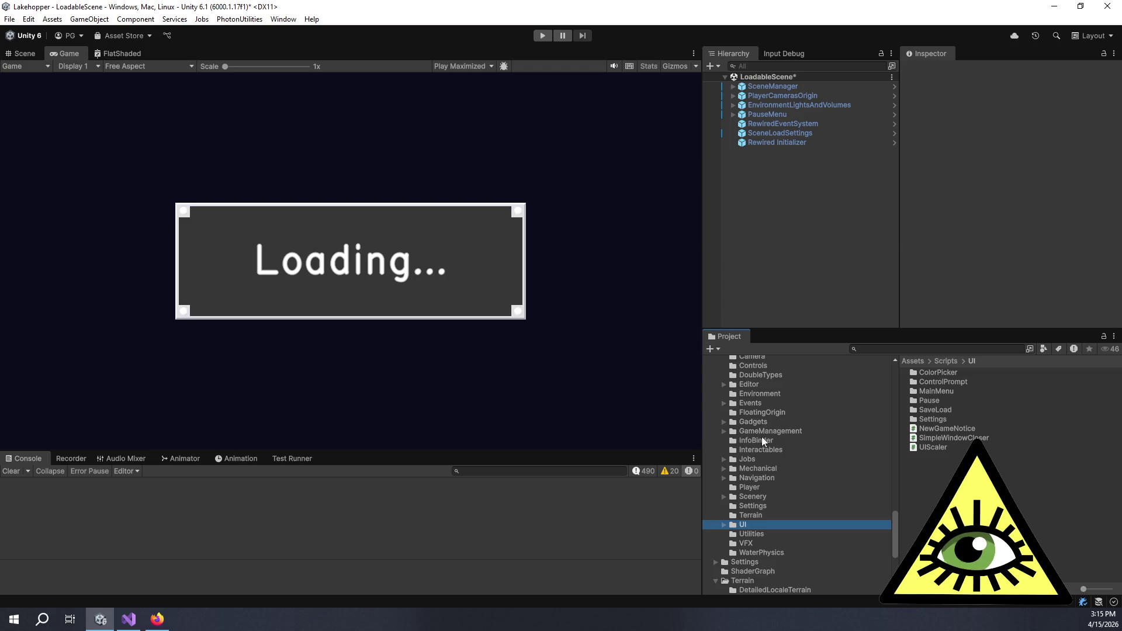
{"action": "scroll", "coordinate": [765, 439], "scroll_direction": "up", "scroll_amount": 3}
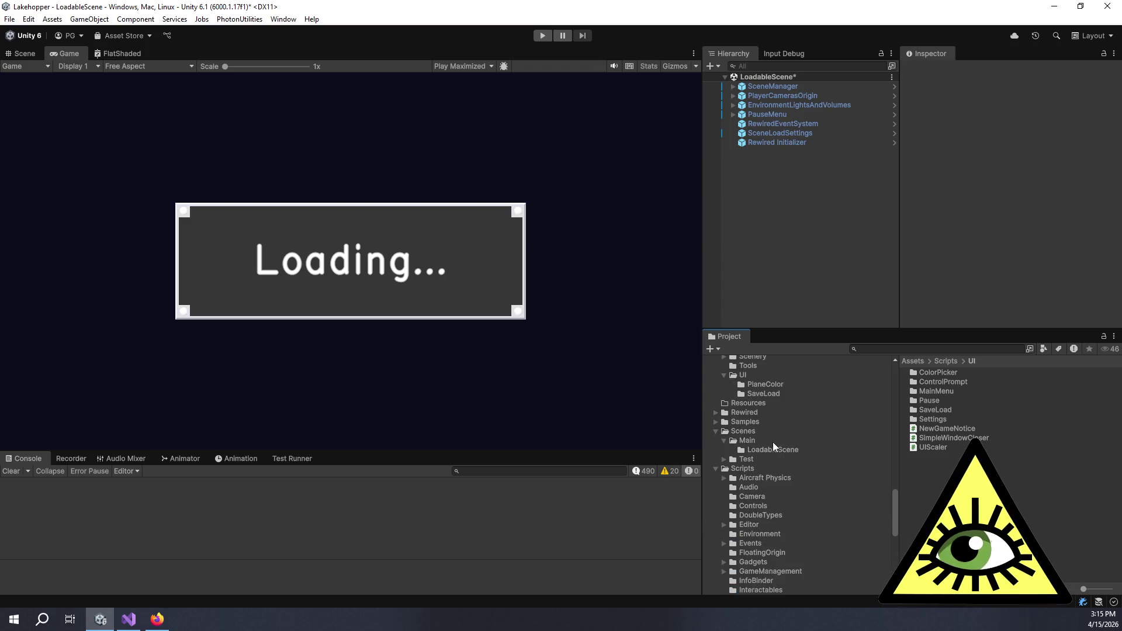
{"action": "scroll", "coordinate": [780, 443], "scroll_direction": "down", "scroll_amount": 3}
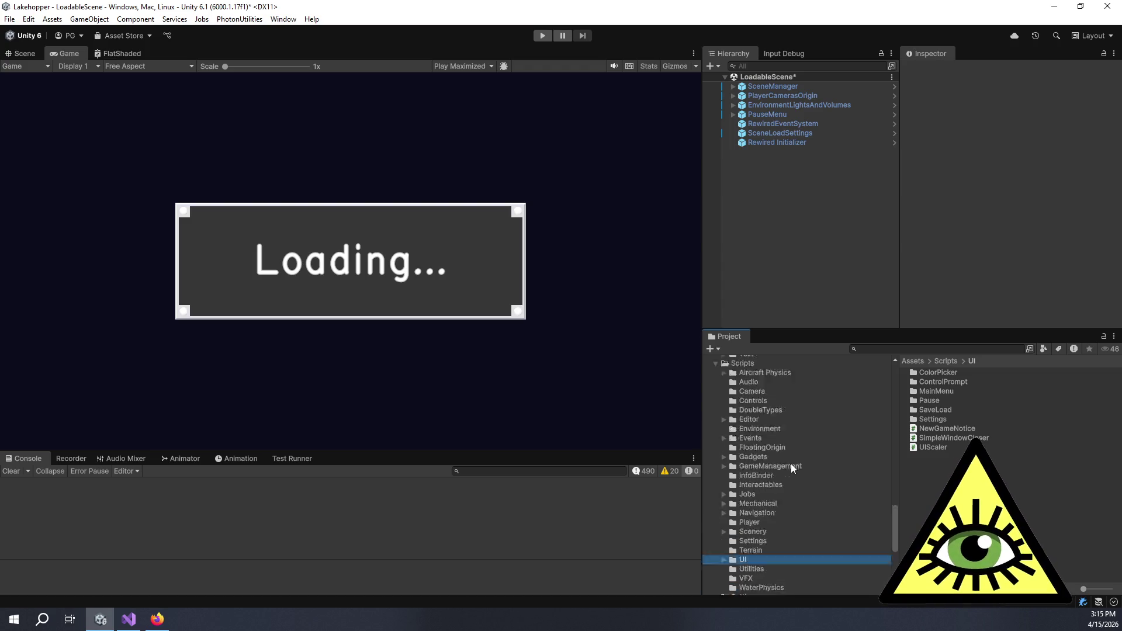
Select Rewired Initializer and try launching the Rewired Editor from its Inspector.
{"action": "left_click", "coordinate": [804, 142]}
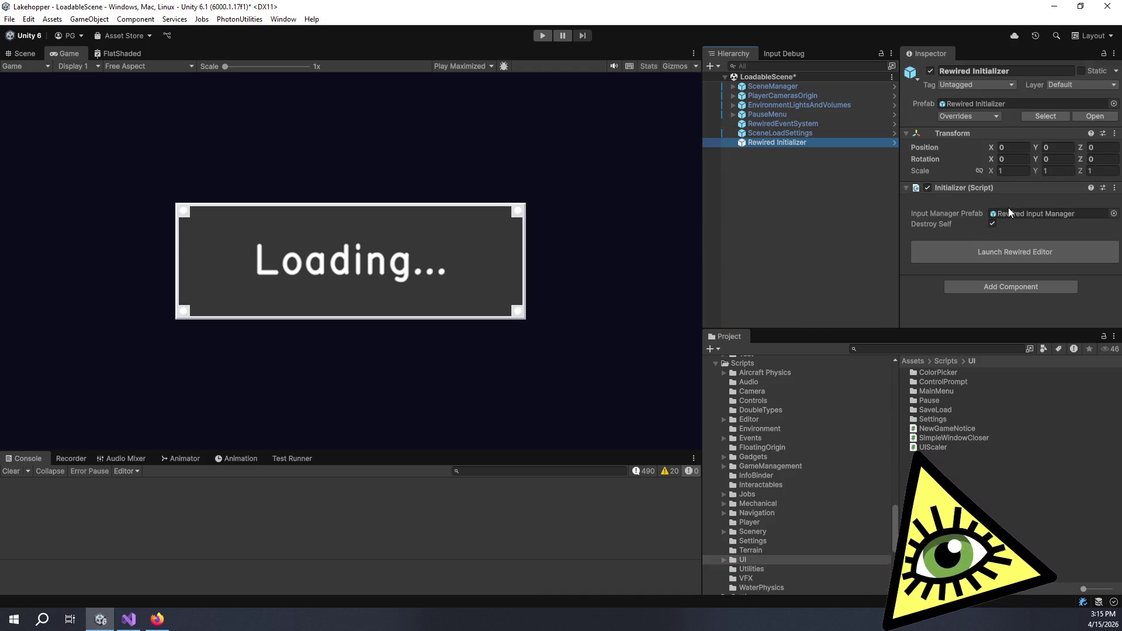
{"action": "left_click", "coordinate": [1028, 257]}
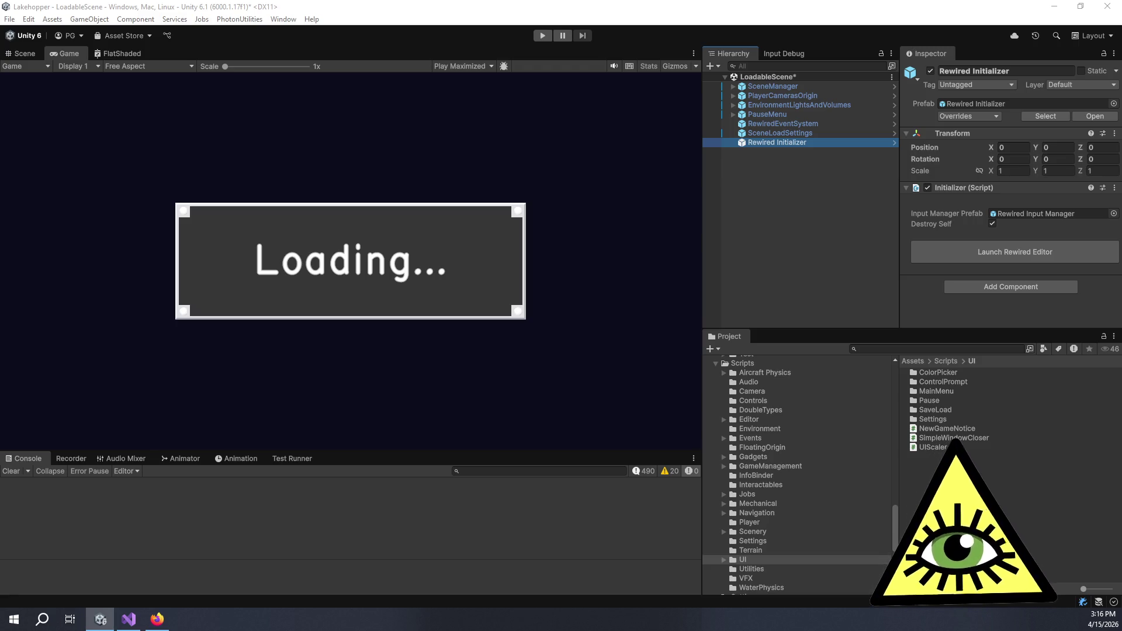
{"action": "left_click", "coordinate": [927, 236]}
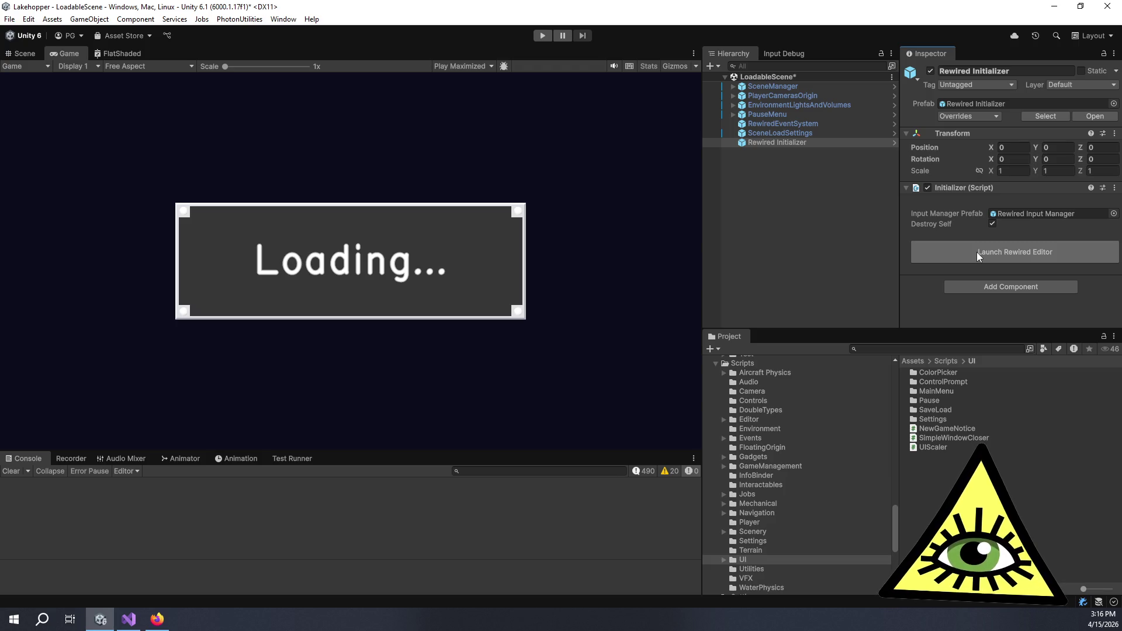
Launch the Rewired Editor from the Rewired Initializer's Inspector, opening its Settings page.
{"action": "left_click", "coordinate": [977, 251]}
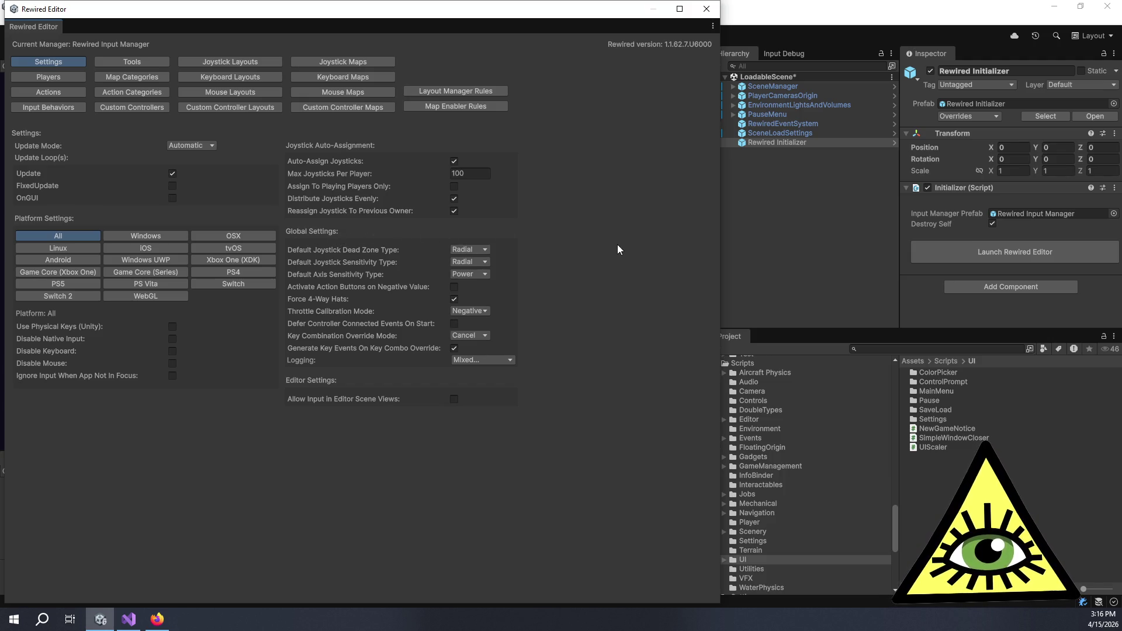
Show the Interaction category's mouse map under Mouse Maps and add a new element.
{"action": "left_click", "coordinate": [370, 92]}
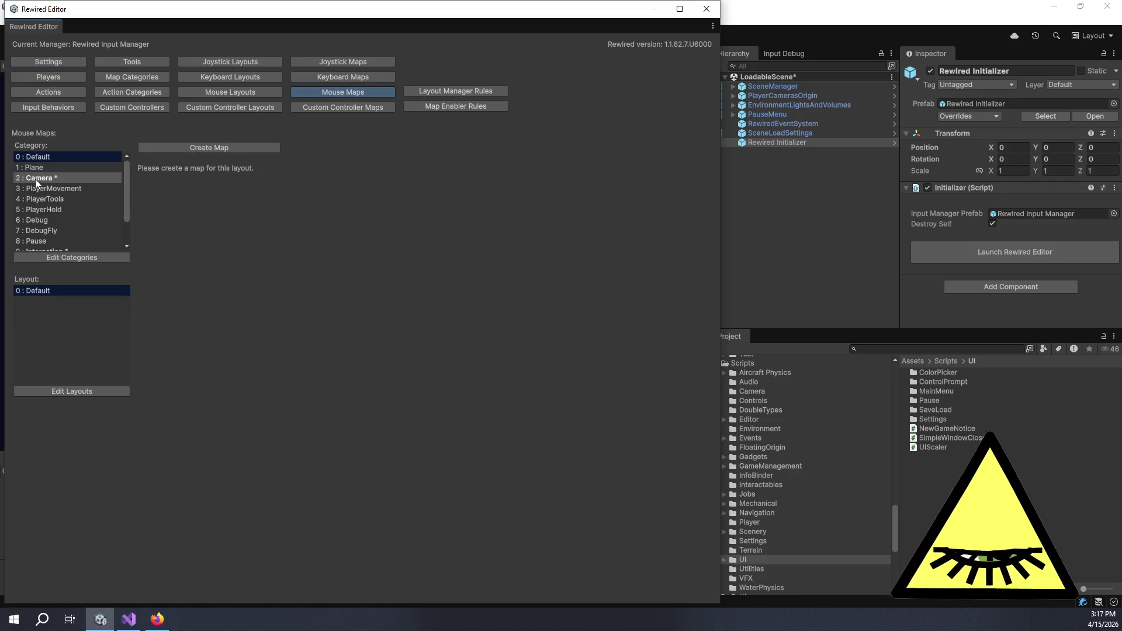
{"action": "scroll", "coordinate": [47, 178], "scroll_direction": "down", "scroll_amount": 3}
{"action": "left_click", "coordinate": [71, 215]}
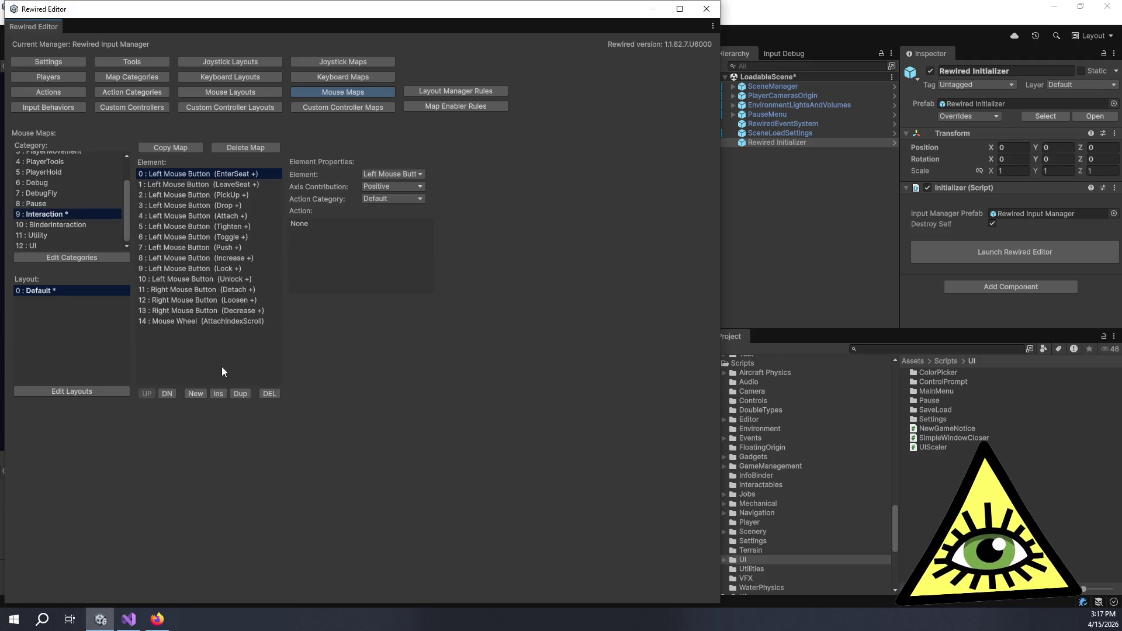
{"action": "left_click", "coordinate": [192, 394]}
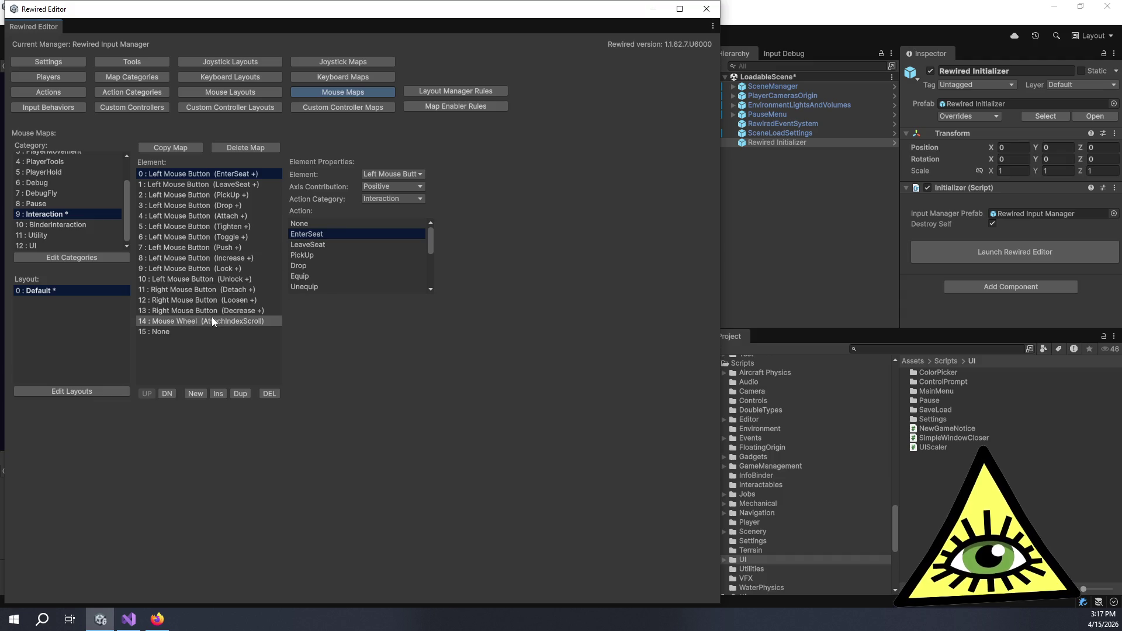
Bind element 15 to Mouse Wheel Positive as the Interaction Increase action, then add element 16.
{"action": "left_click", "coordinate": [193, 332]}
{"action": "left_click", "coordinate": [388, 175]}
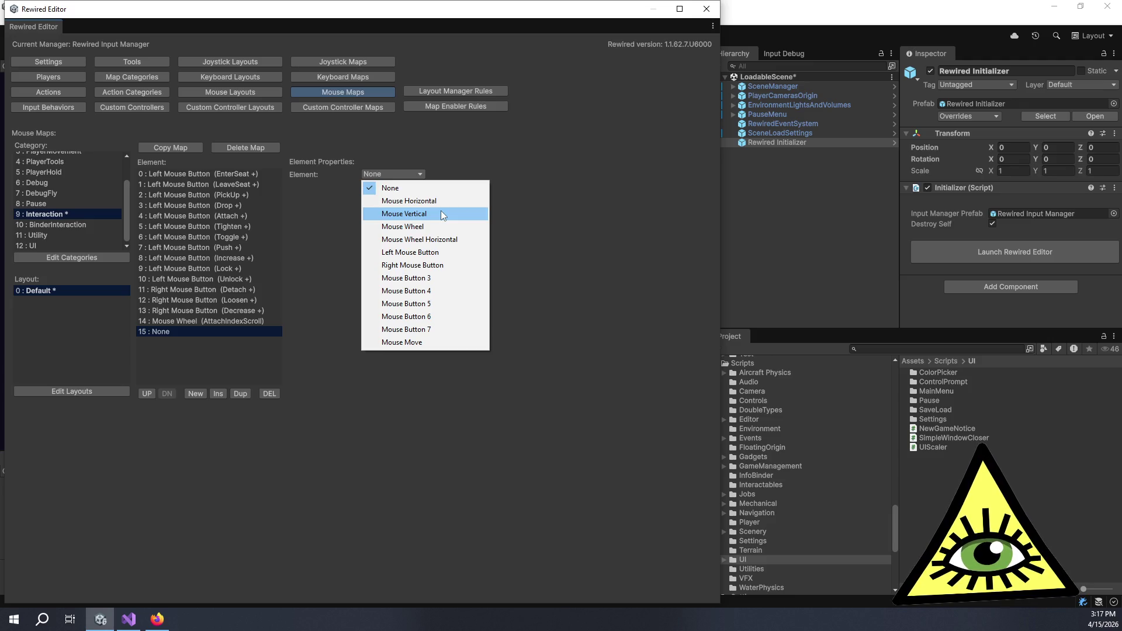
{"action": "left_click", "coordinate": [451, 226]}
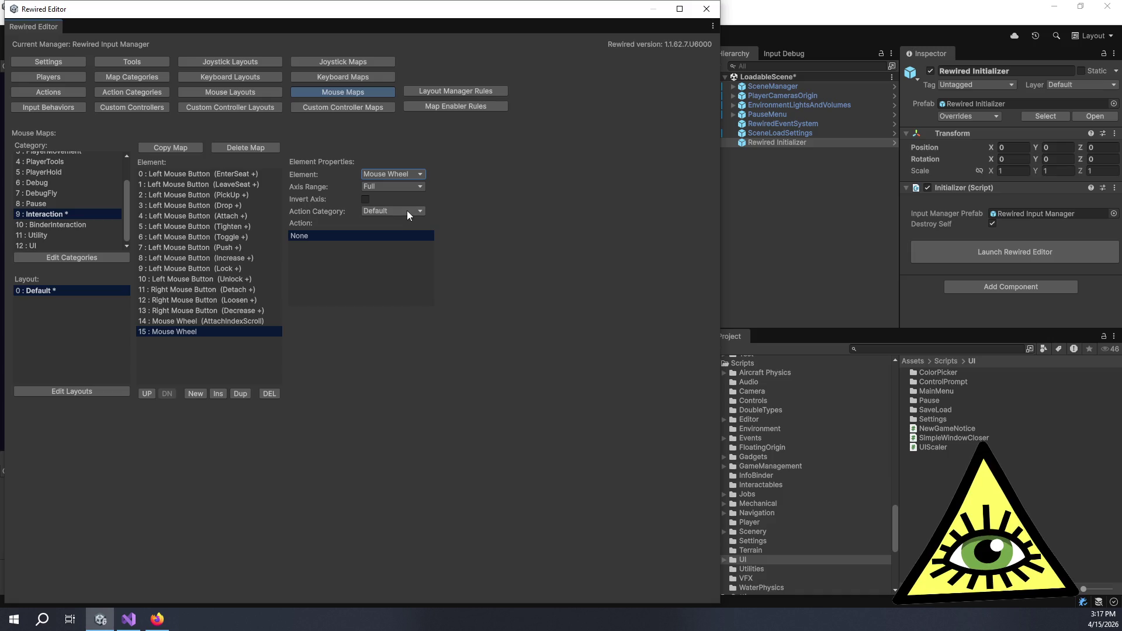
{"action": "left_click", "coordinate": [391, 185]}
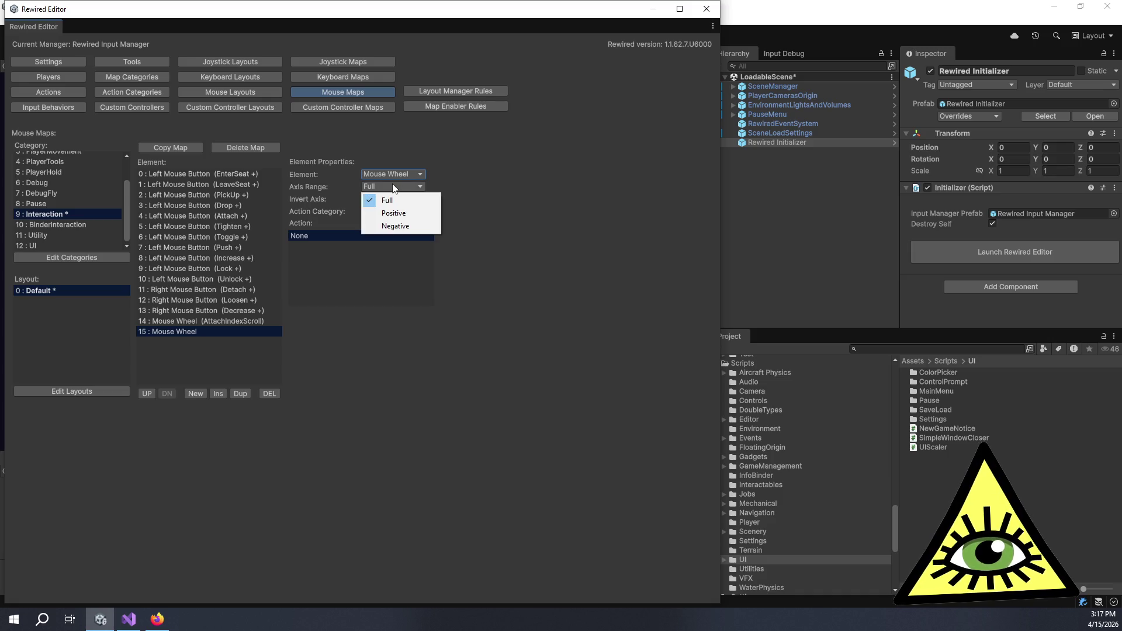
{"action": "left_click", "coordinate": [413, 213]}
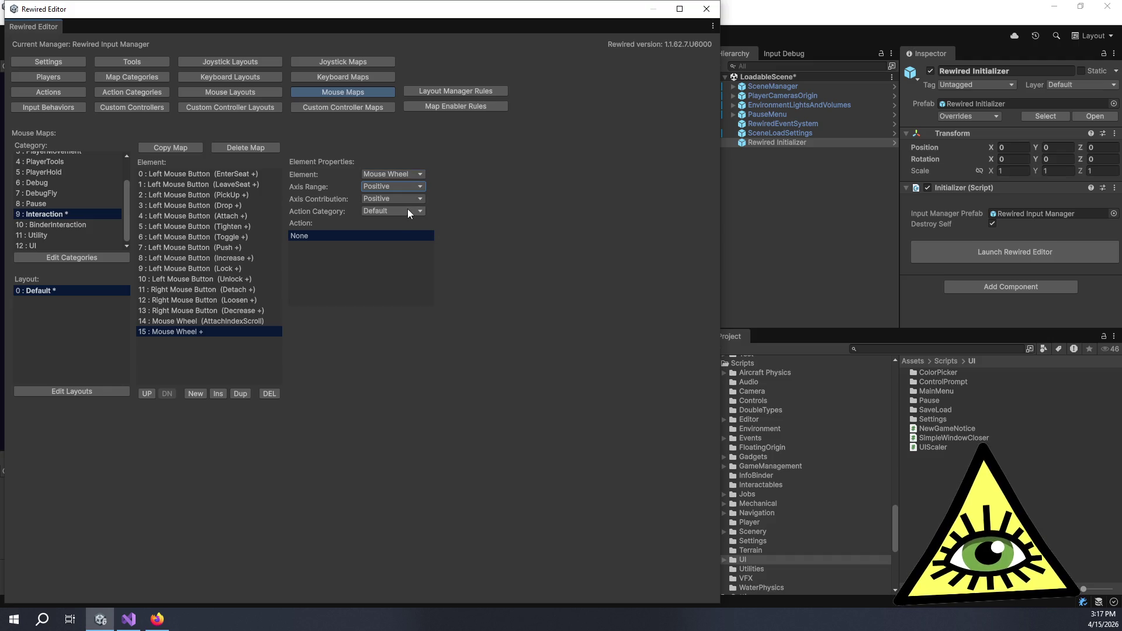
{"action": "left_click", "coordinate": [408, 212]}
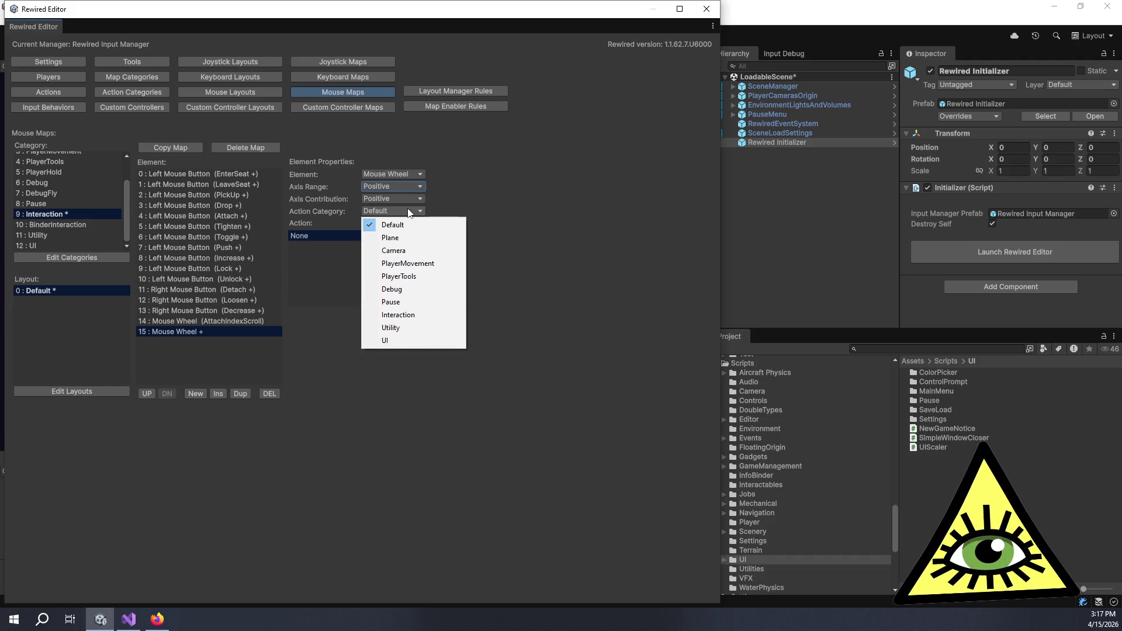
{"action": "left_click", "coordinate": [412, 314]}
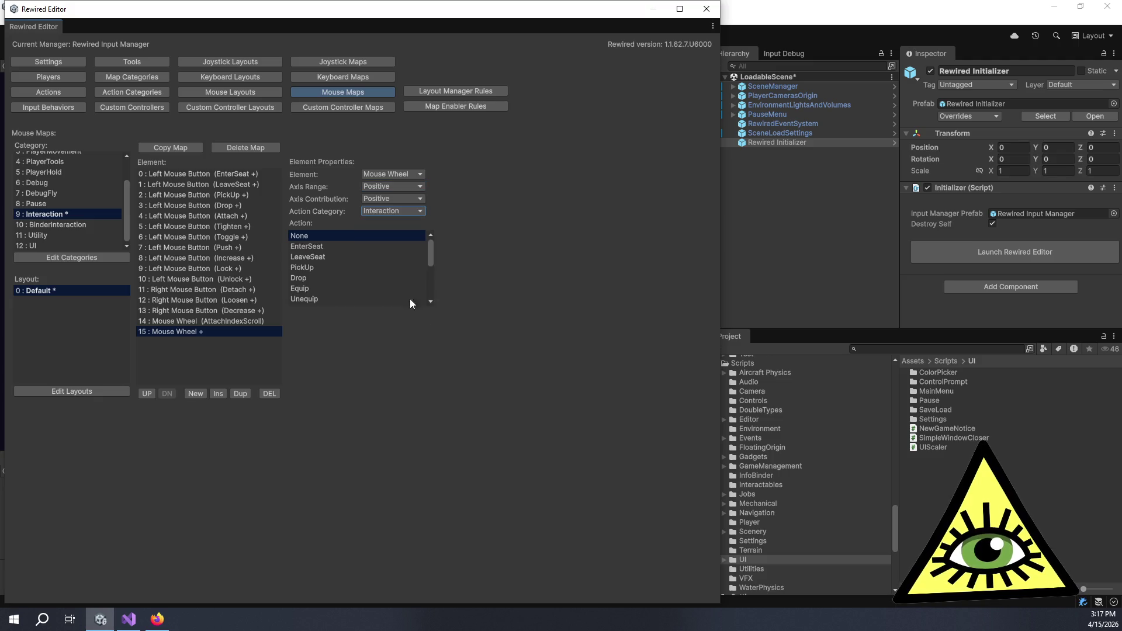
{"action": "scroll", "coordinate": [375, 249], "scroll_direction": "down", "scroll_amount": 5}
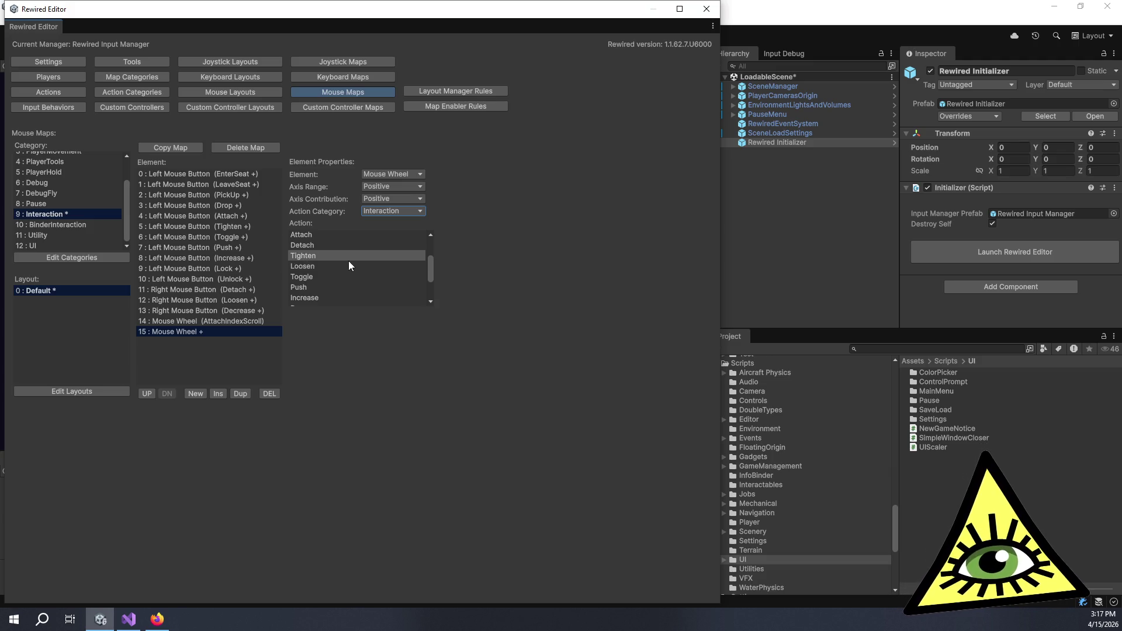
{"action": "scroll", "coordinate": [322, 294], "scroll_direction": "down", "scroll_amount": 2}
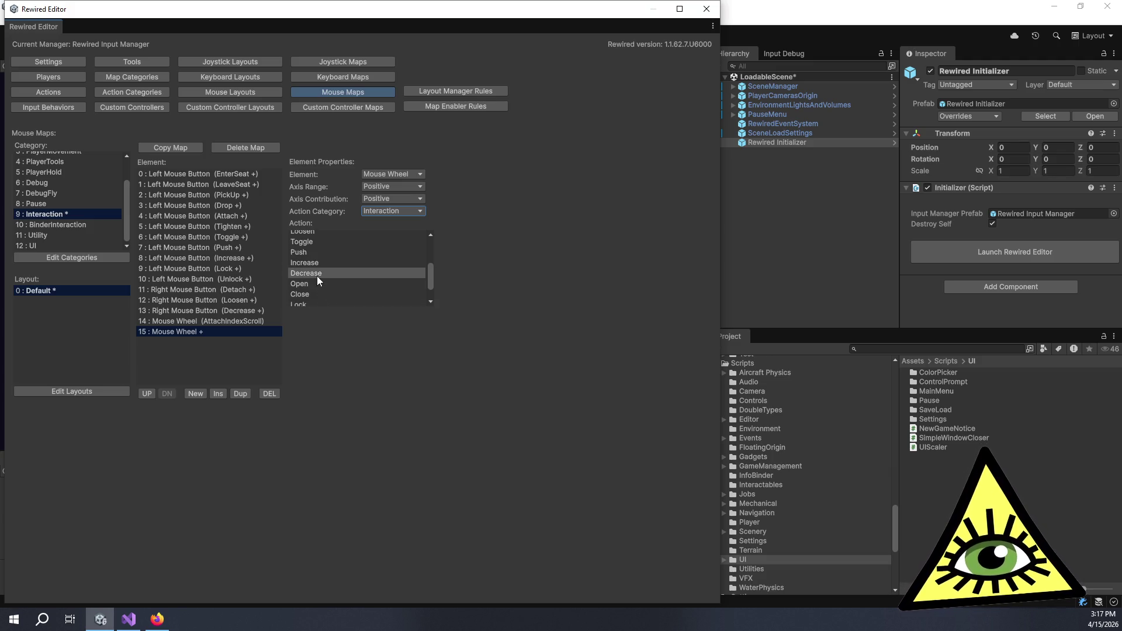
{"action": "left_click", "coordinate": [317, 261]}
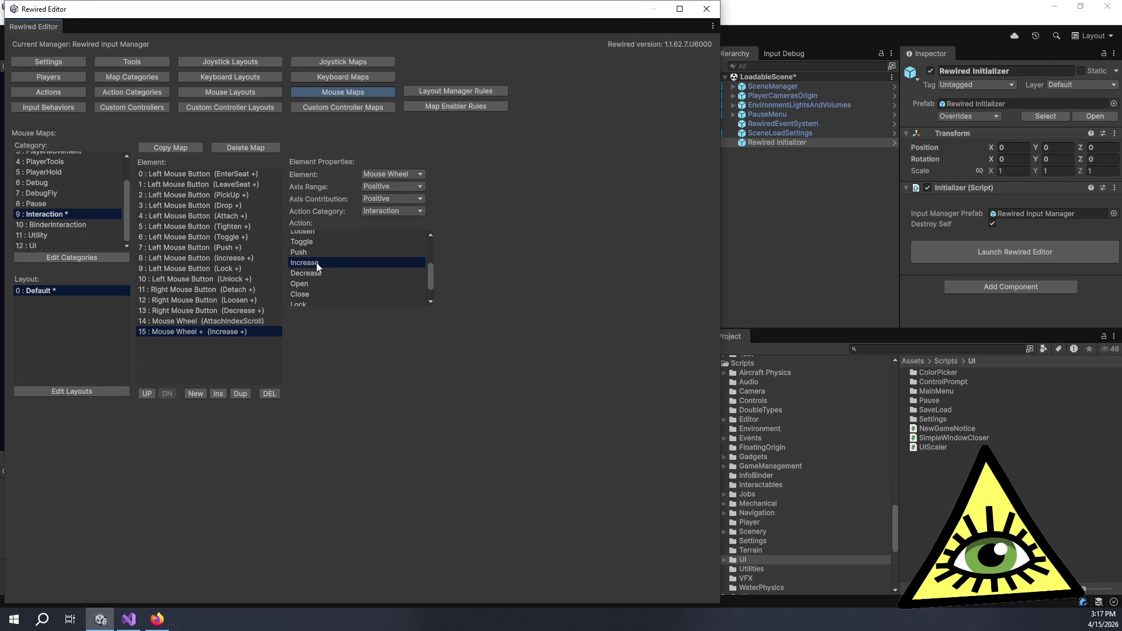
{"action": "left_click", "coordinate": [196, 394]}
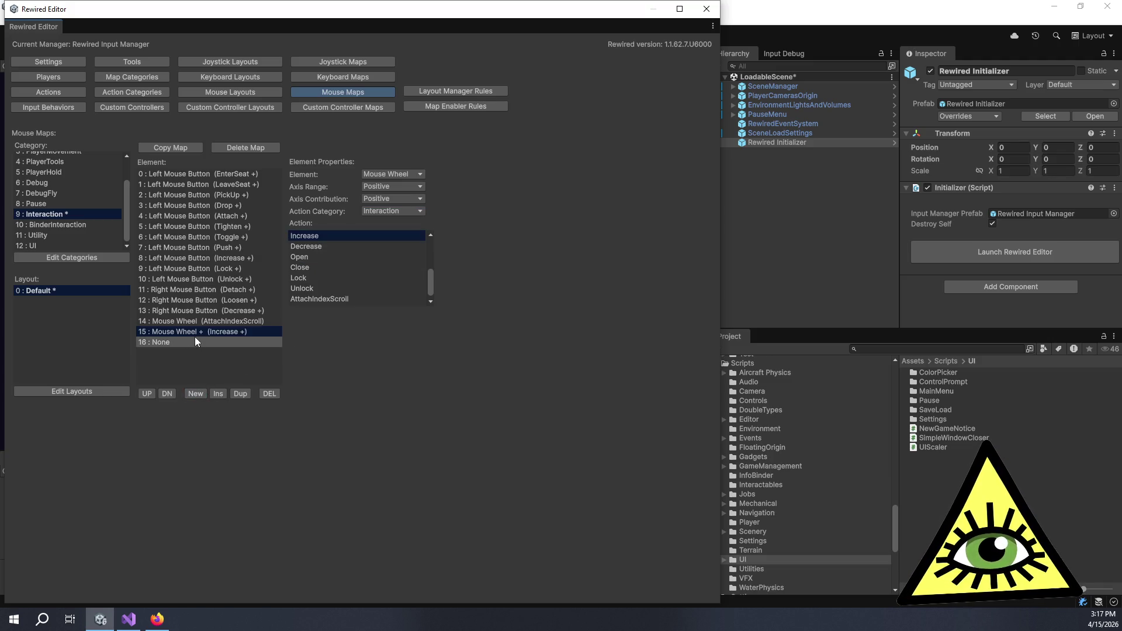
Bind element 16 to Mouse Wheel Negative as the Interaction category's Decrease action.
{"action": "left_click", "coordinate": [390, 174]}
{"action": "left_click", "coordinate": [403, 226]}
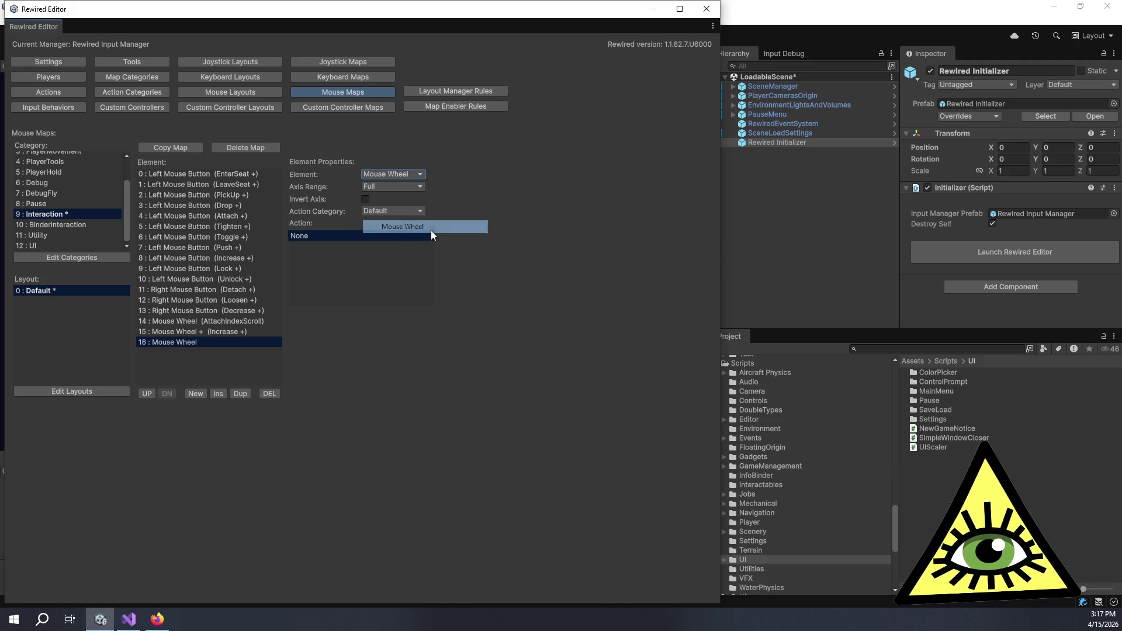
{"action": "left_click", "coordinate": [390, 186]}
{"action": "left_click", "coordinate": [400, 226]}
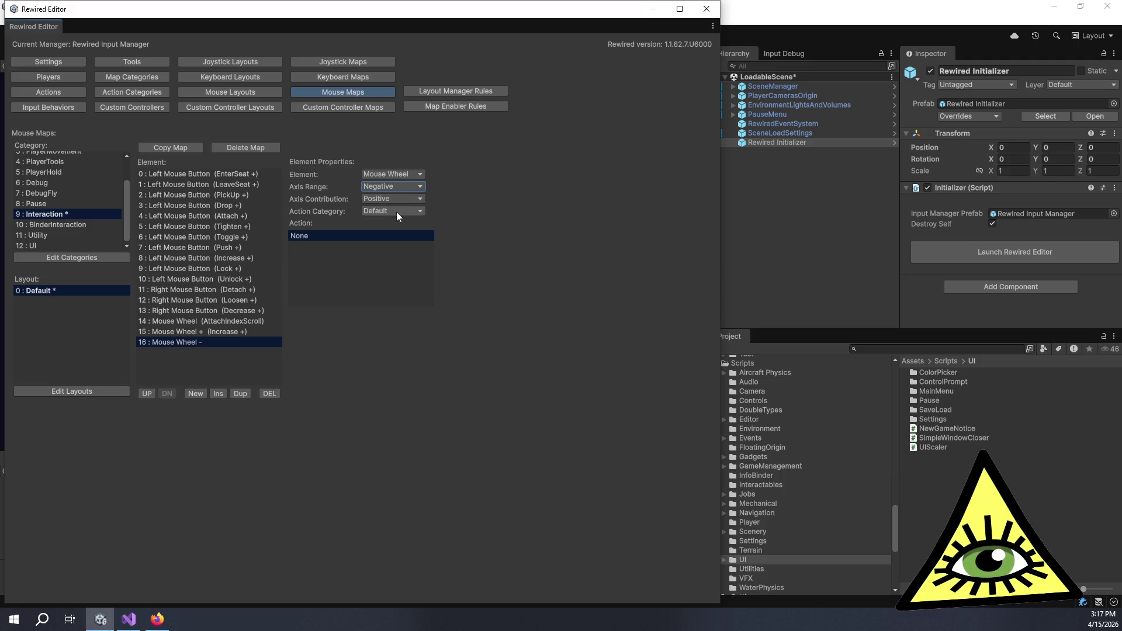
{"action": "left_click", "coordinate": [396, 211]}
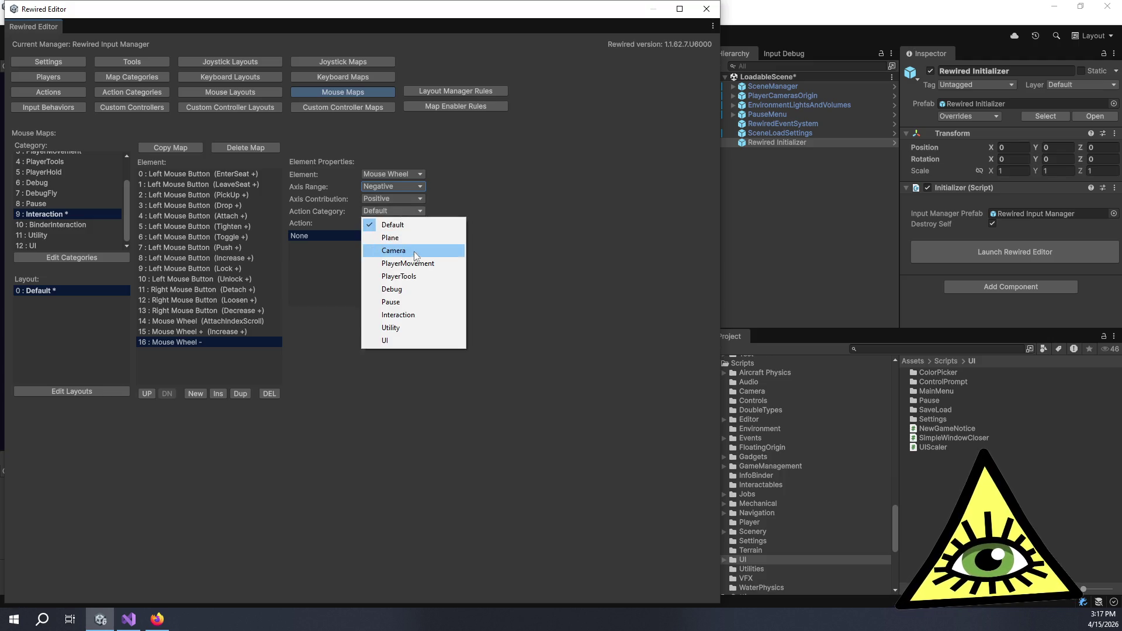
{"action": "left_click", "coordinate": [418, 313]}
{"action": "scroll", "coordinate": [328, 286], "scroll_direction": "down", "scroll_amount": 5}
{"action": "scroll", "coordinate": [321, 260], "scroll_direction": "up", "scroll_amount": 1}
{"action": "left_click", "coordinate": [324, 272]}
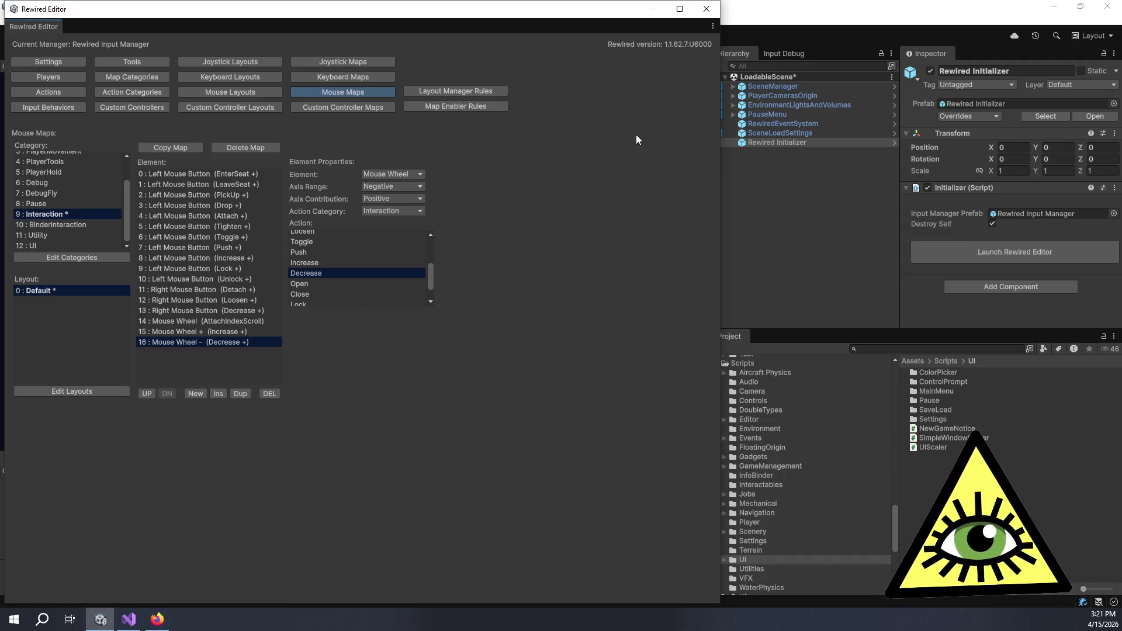
{"action": "scroll", "coordinate": [335, 278], "scroll_direction": "down", "scroll_amount": 1}
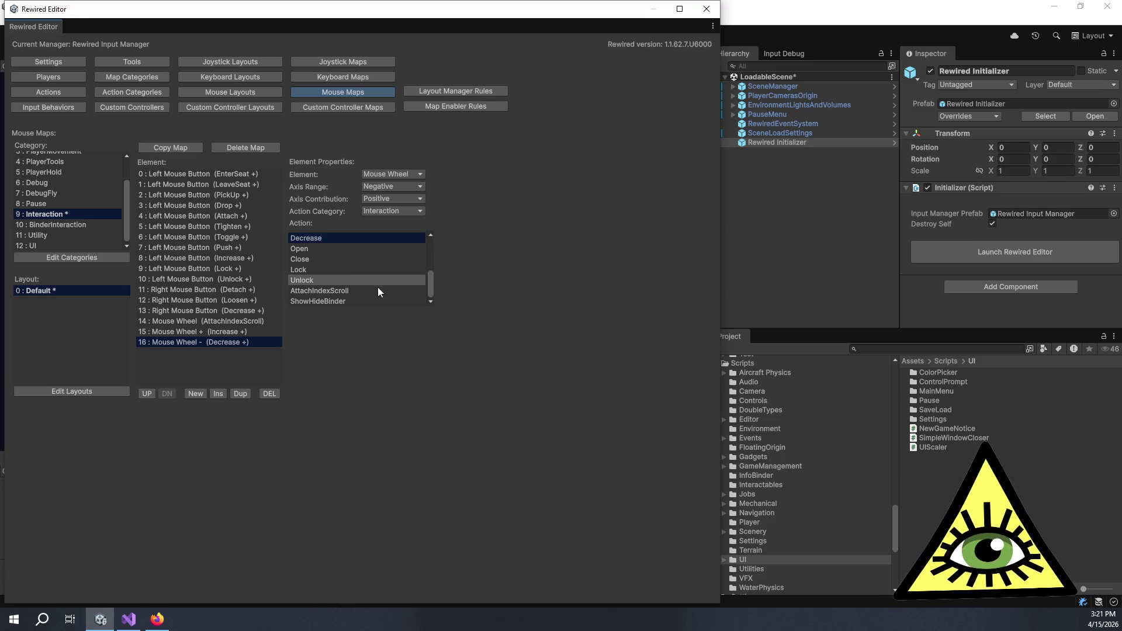
{"action": "scroll", "coordinate": [377, 286], "scroll_direction": "up", "scroll_amount": 1}
{"action": "scroll", "coordinate": [377, 285], "scroll_direction": "up", "scroll_amount": 3}
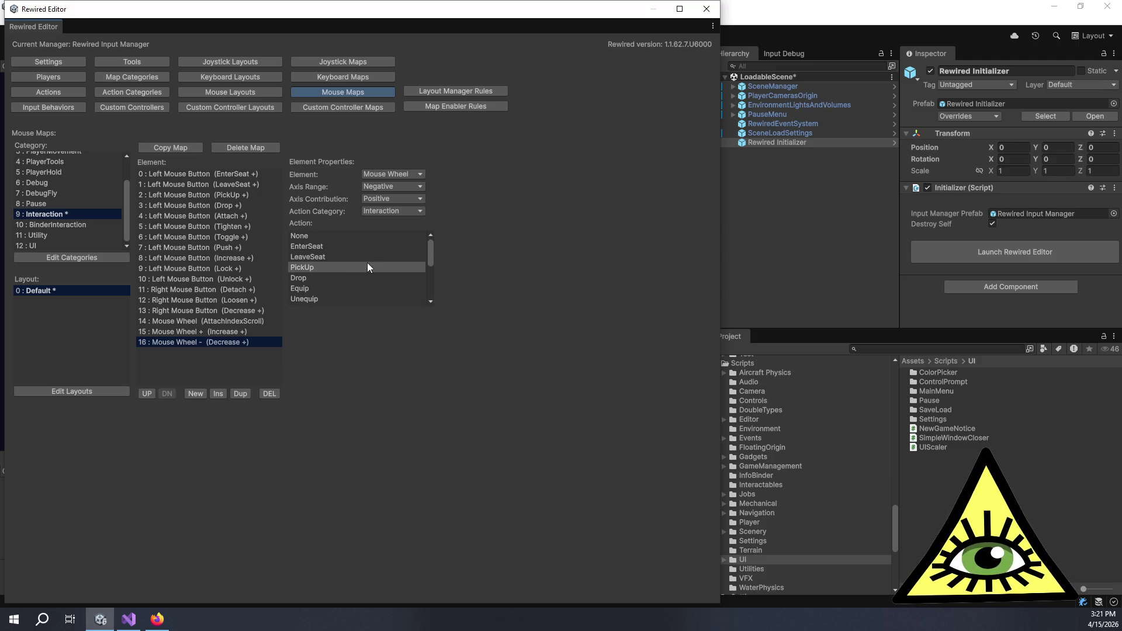
{"action": "scroll", "coordinate": [373, 274], "scroll_direction": "up", "scroll_amount": 1}
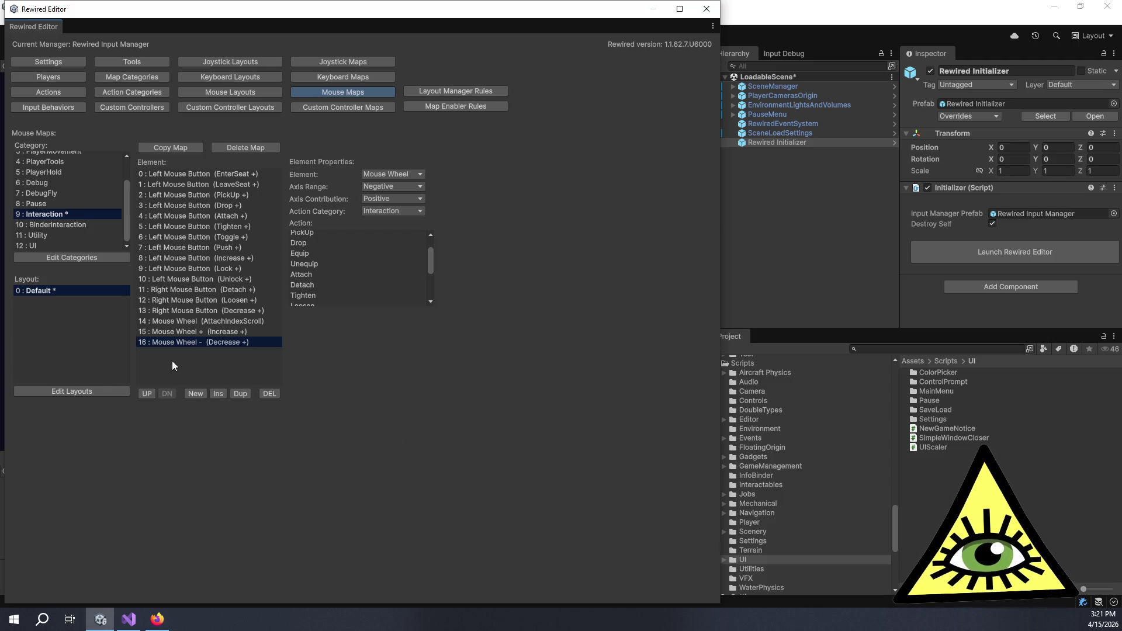
{"action": "left_click", "coordinate": [195, 342]}
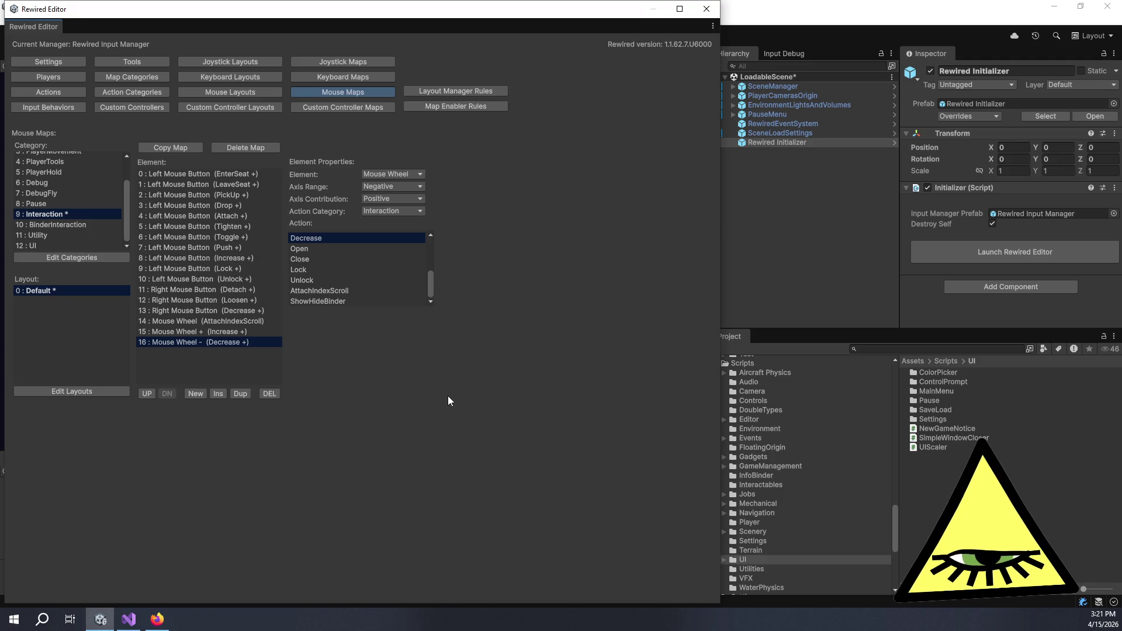
{"action": "left_click", "coordinate": [708, 18]}
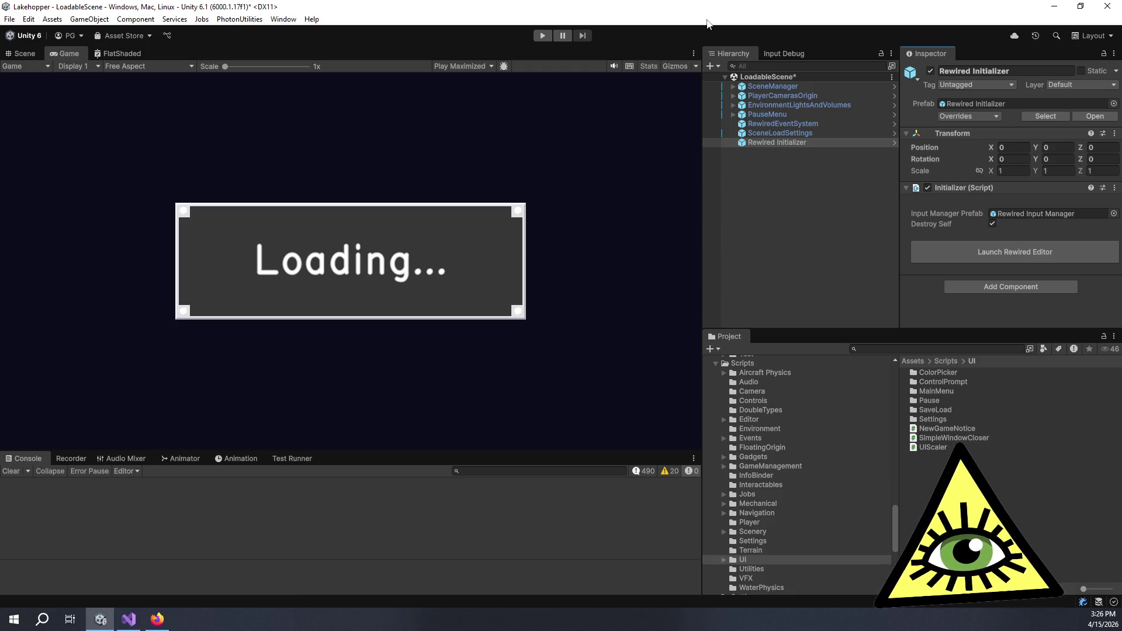
Deselect in the Hierarchy, reselect Rewired Initializer, focus the Game view and enter Play mode.
{"action": "left_click", "coordinate": [827, 243]}
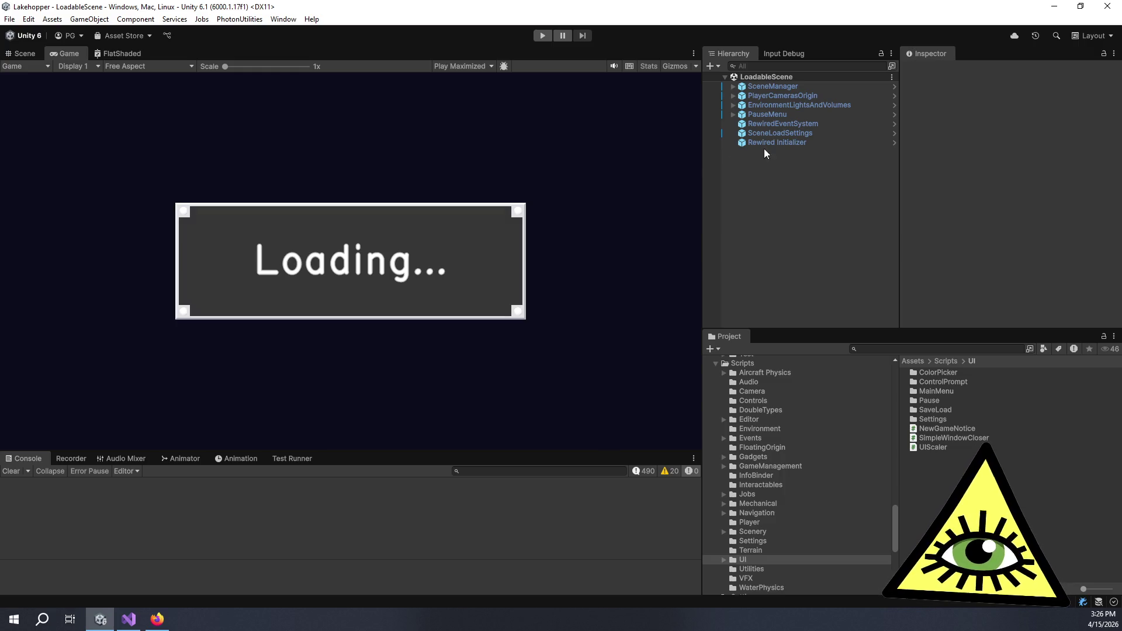
{"action": "left_click", "coordinate": [779, 143]}
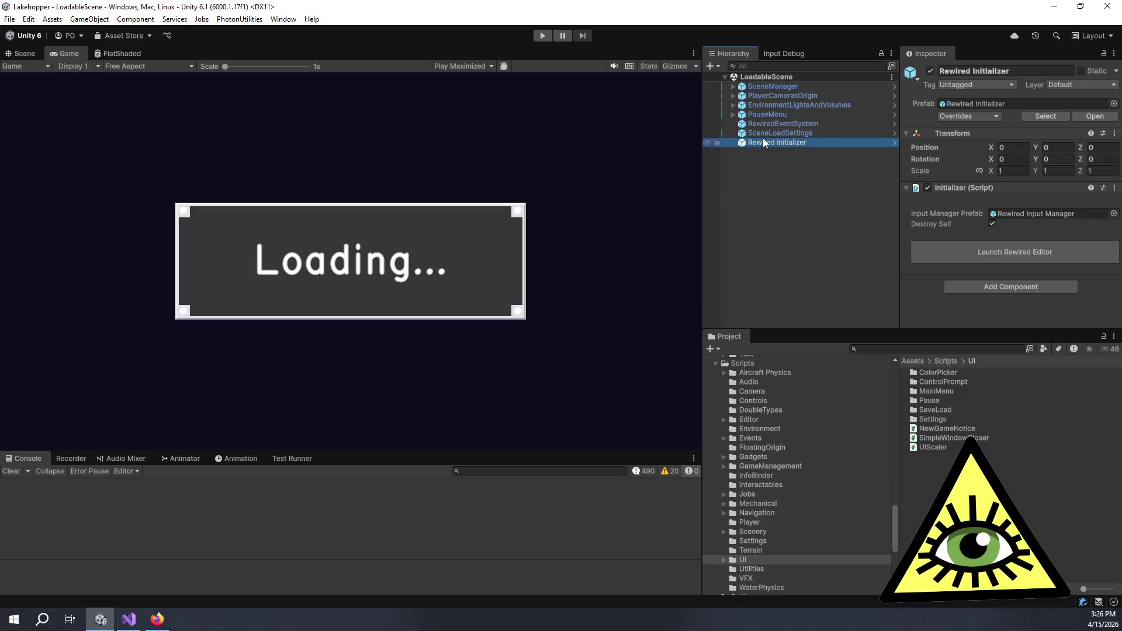
{"action": "left_click", "coordinate": [430, 153]}
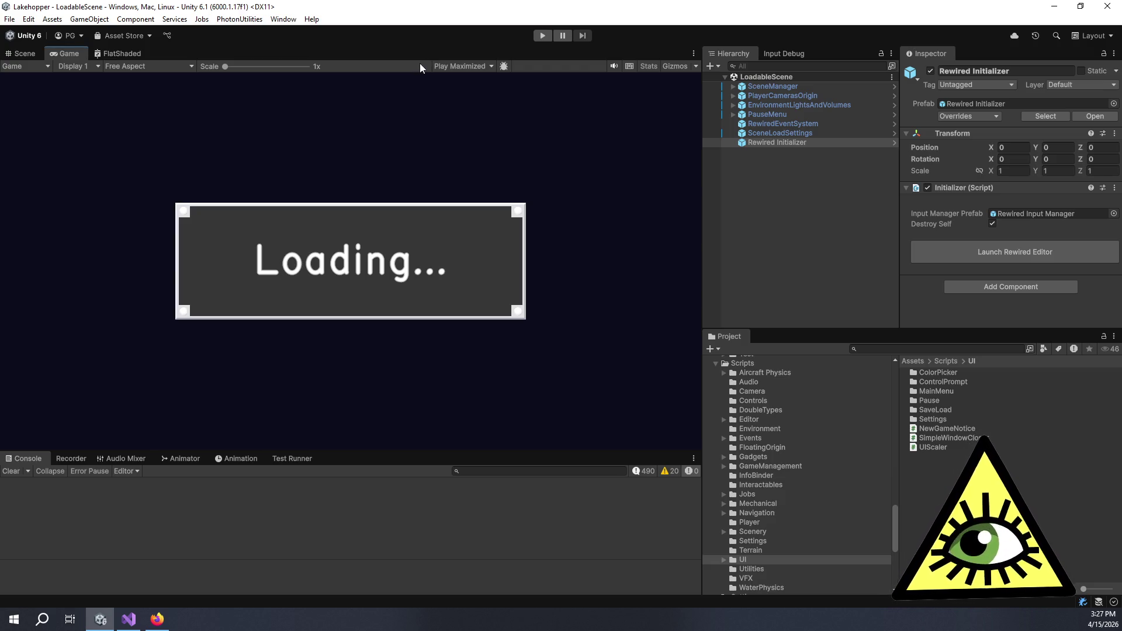
{"action": "left_click", "coordinate": [541, 36]}
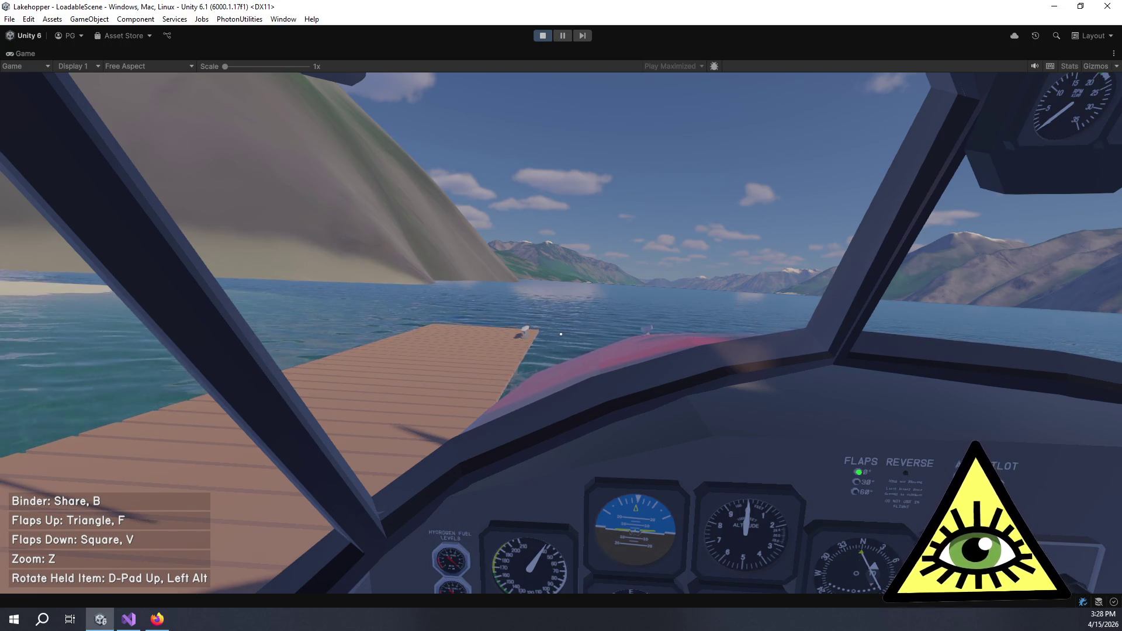
Zoom the in-game view toward the lake, then leave the seaplane's pilot seat.
{"action": "key", "text": "z"}
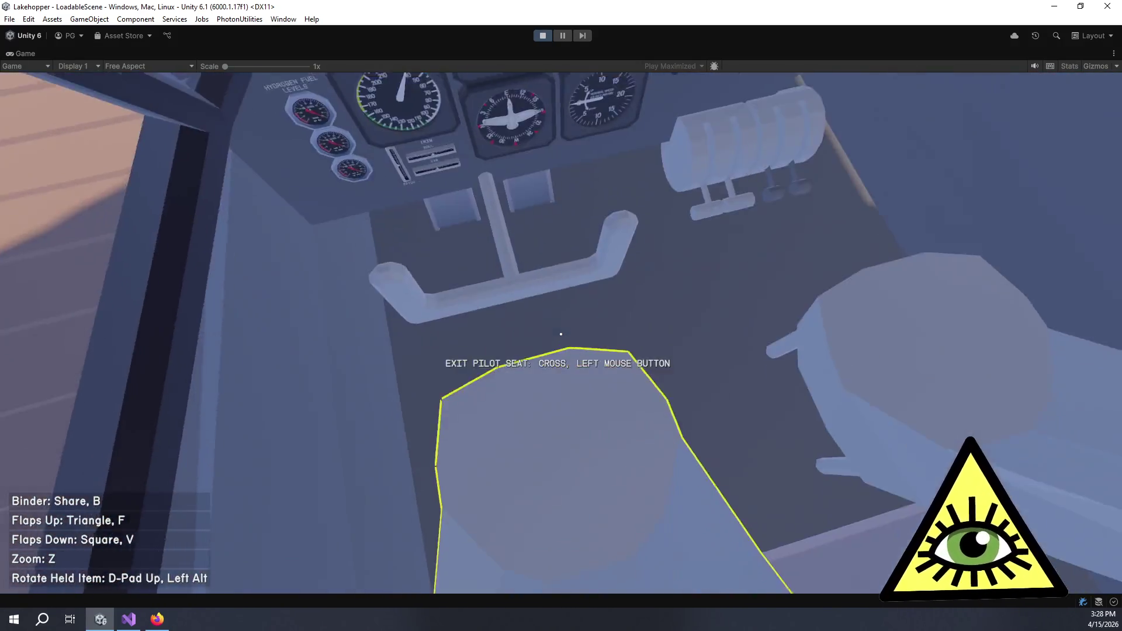
{"action": "left_click", "coordinate": [560, 334]}
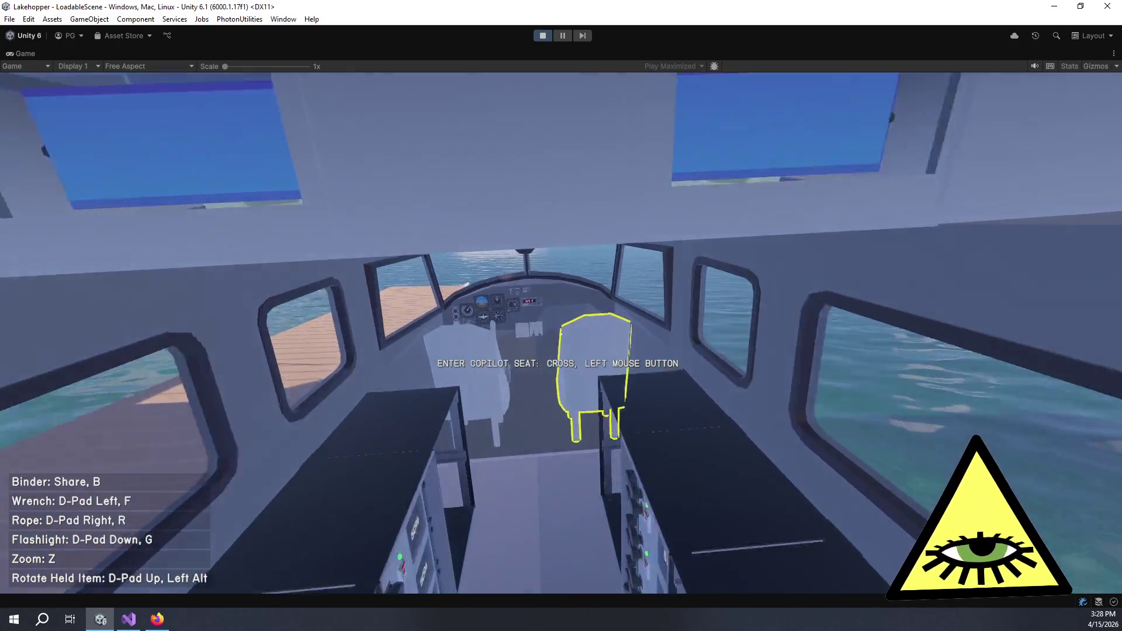
Walk out onto the dock, around the seaplane's nose, and back through the door to the pilot seat.
{"action": "key", "text": "w"}
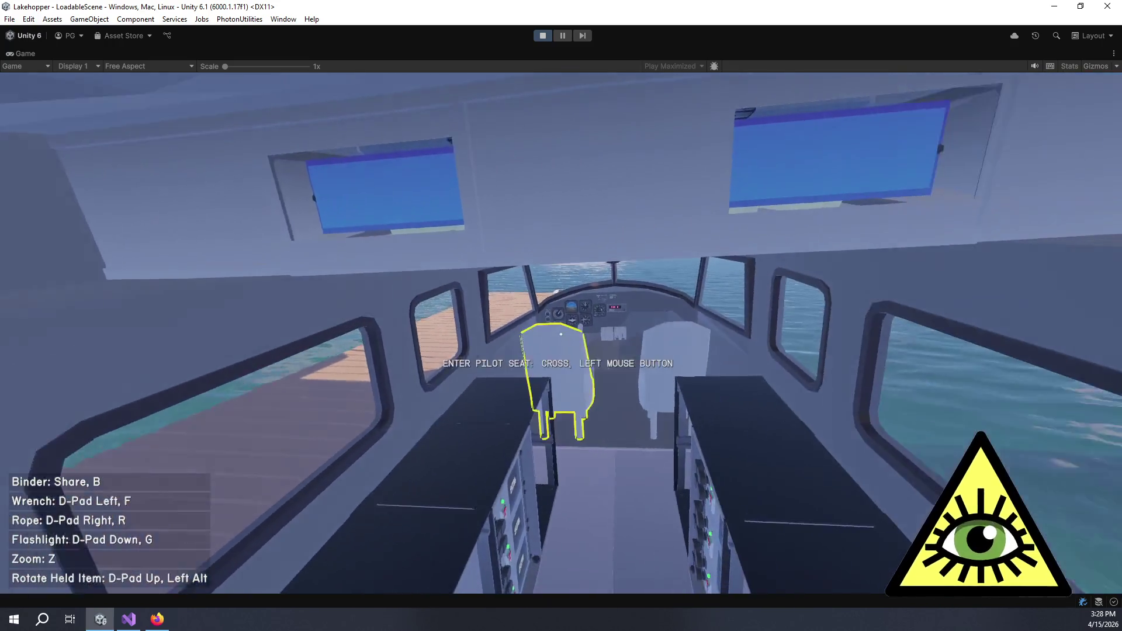
{"action": "key", "text": "w"}
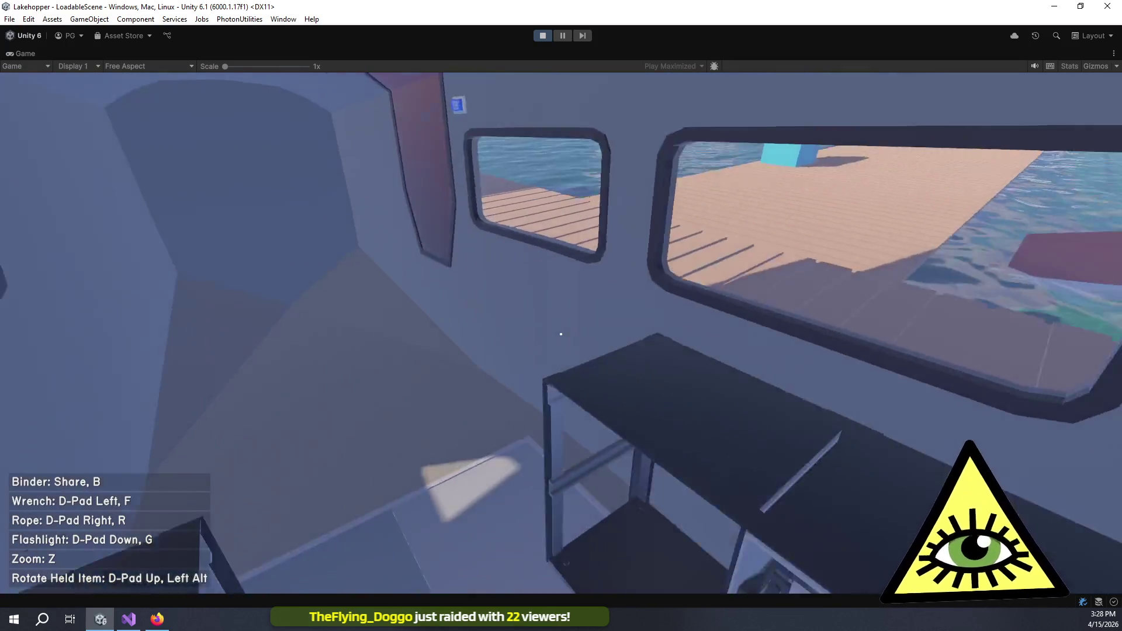
{"action": "key", "text": "w"}
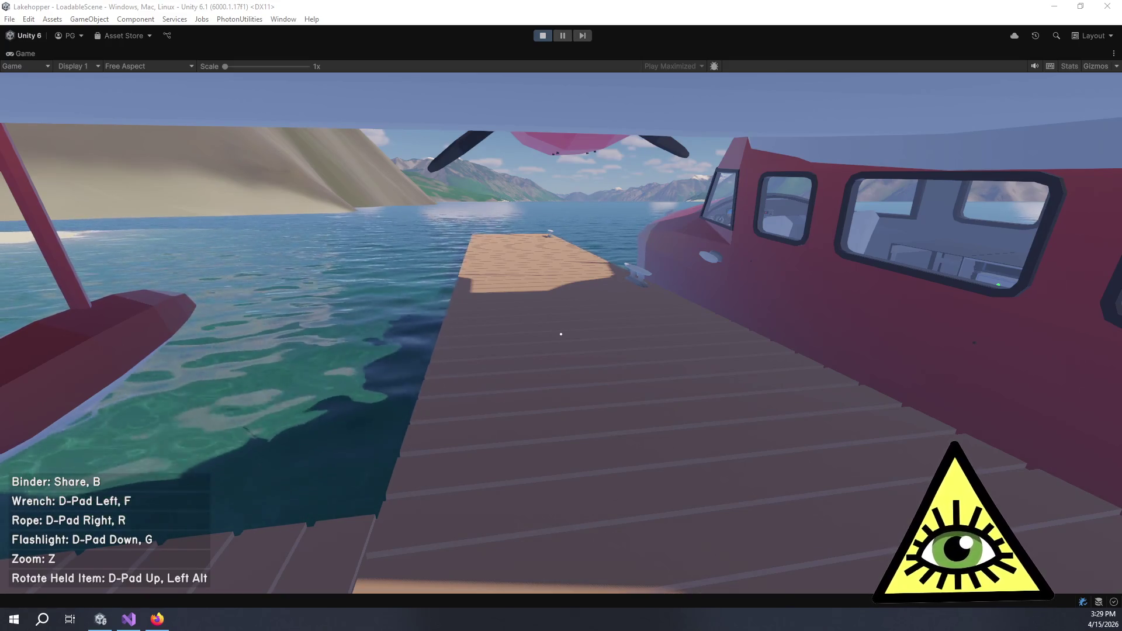
{"action": "key", "text": "w"}
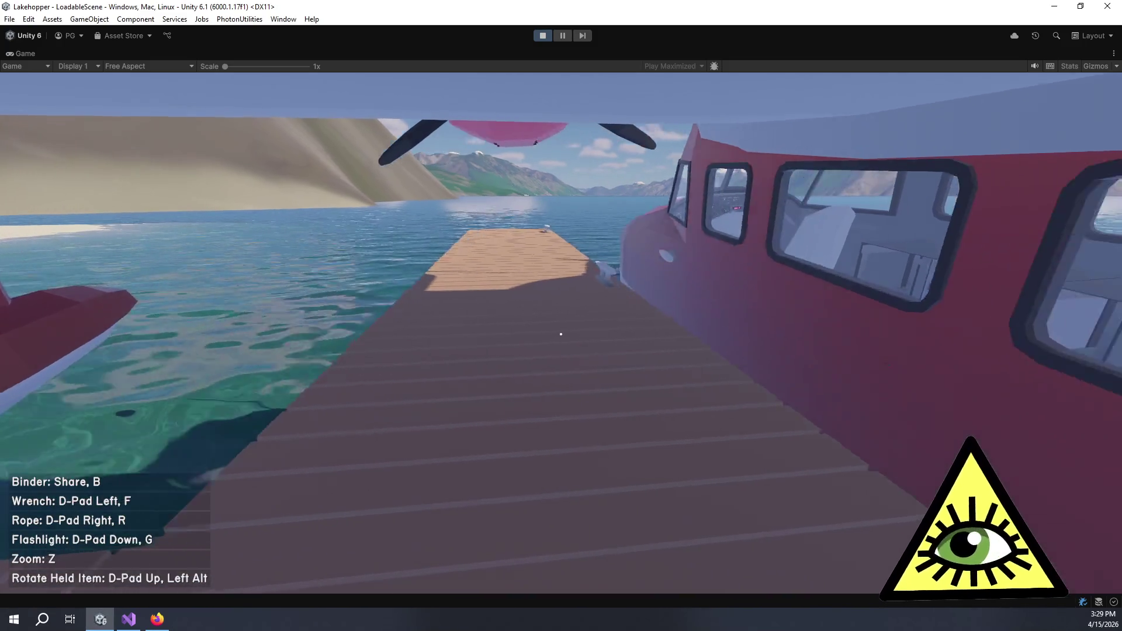
{"action": "key", "text": "s"}
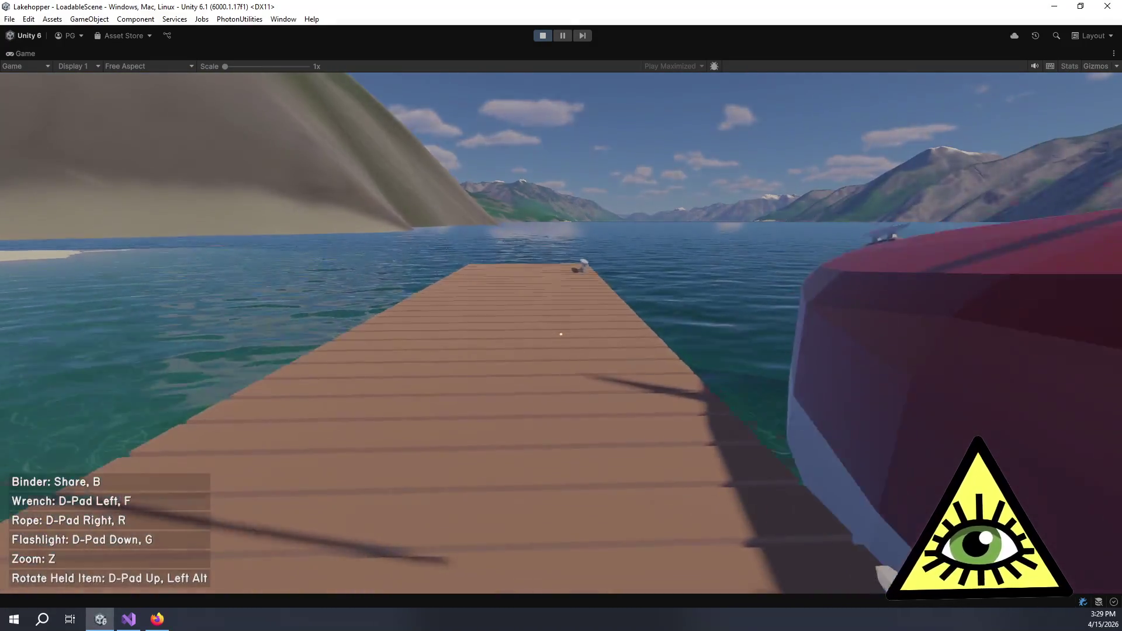
{"action": "key", "text": "w"}
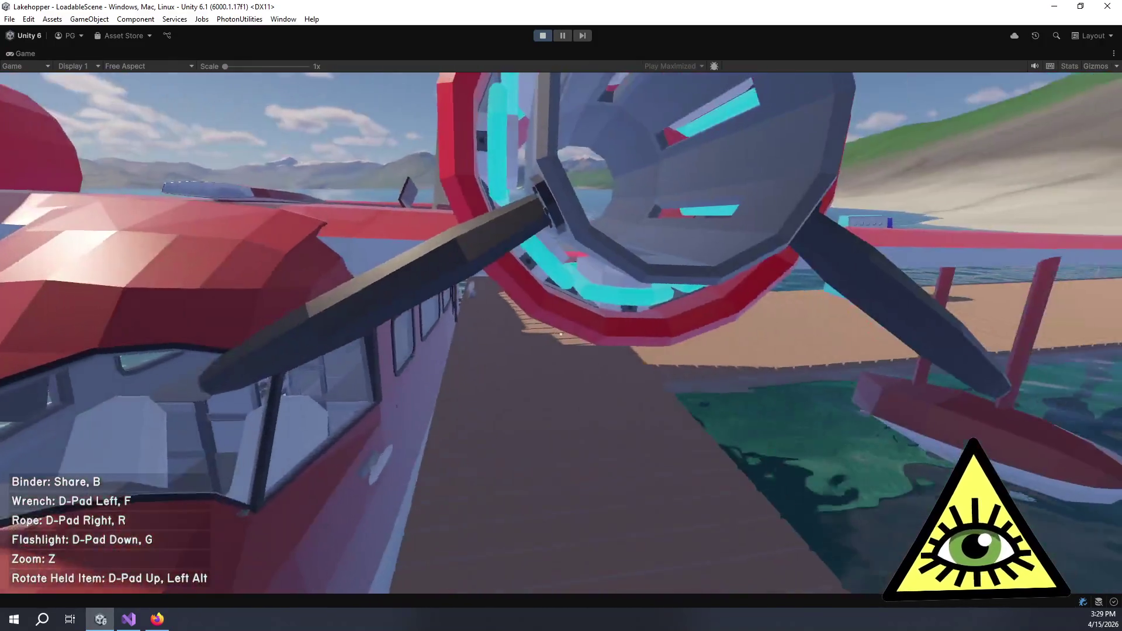
{"action": "key", "text": "a"}
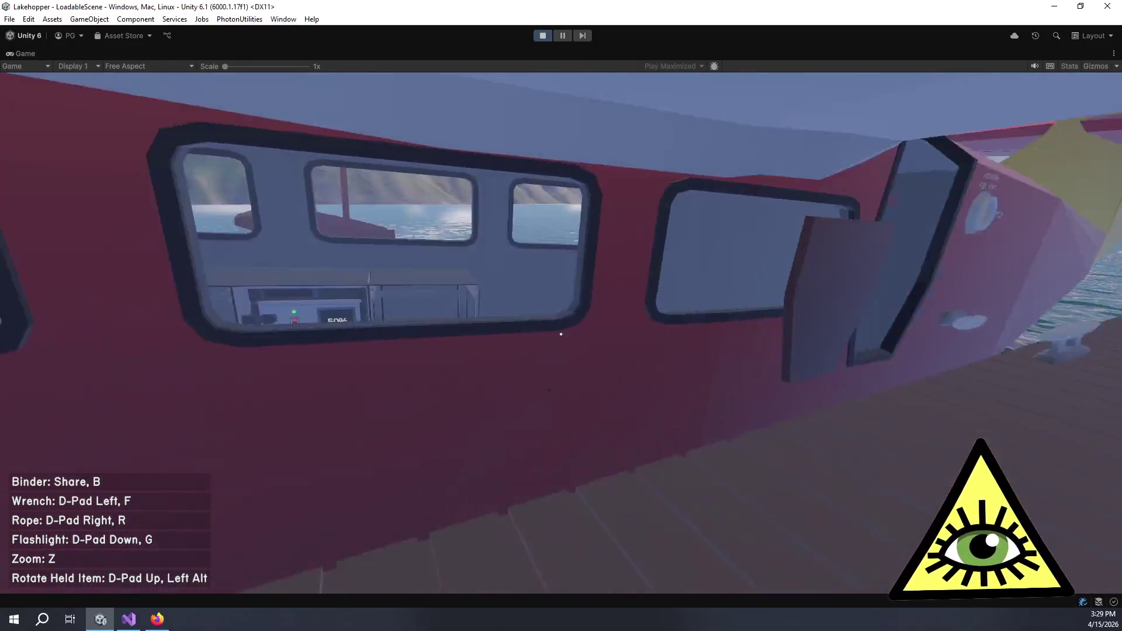
{"action": "key", "text": "d"}
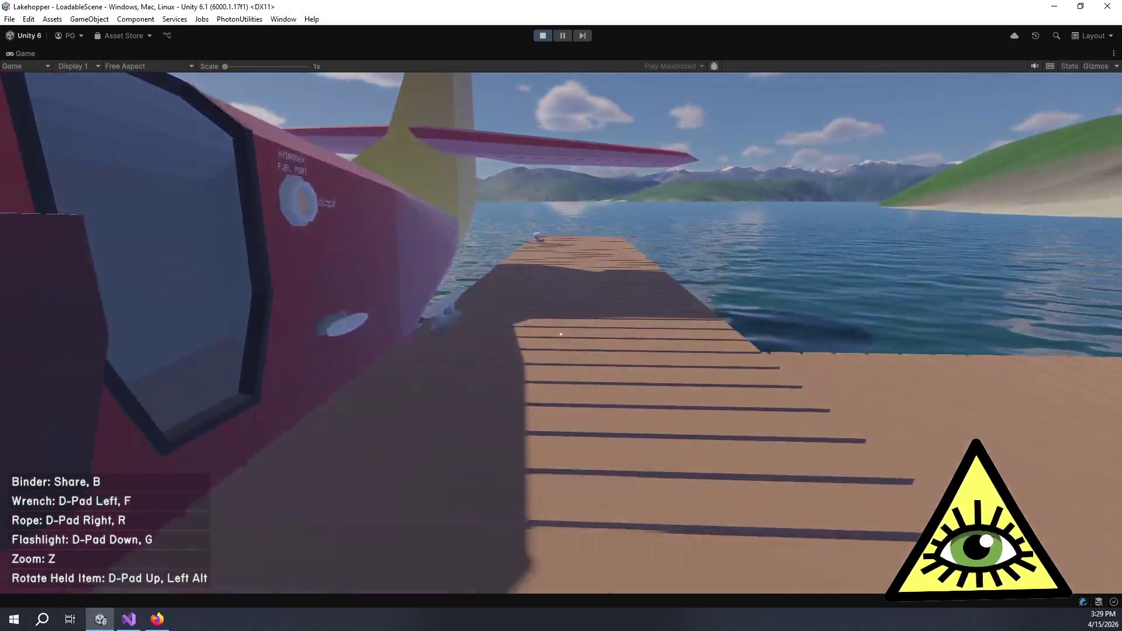
{"action": "key", "text": "a"}
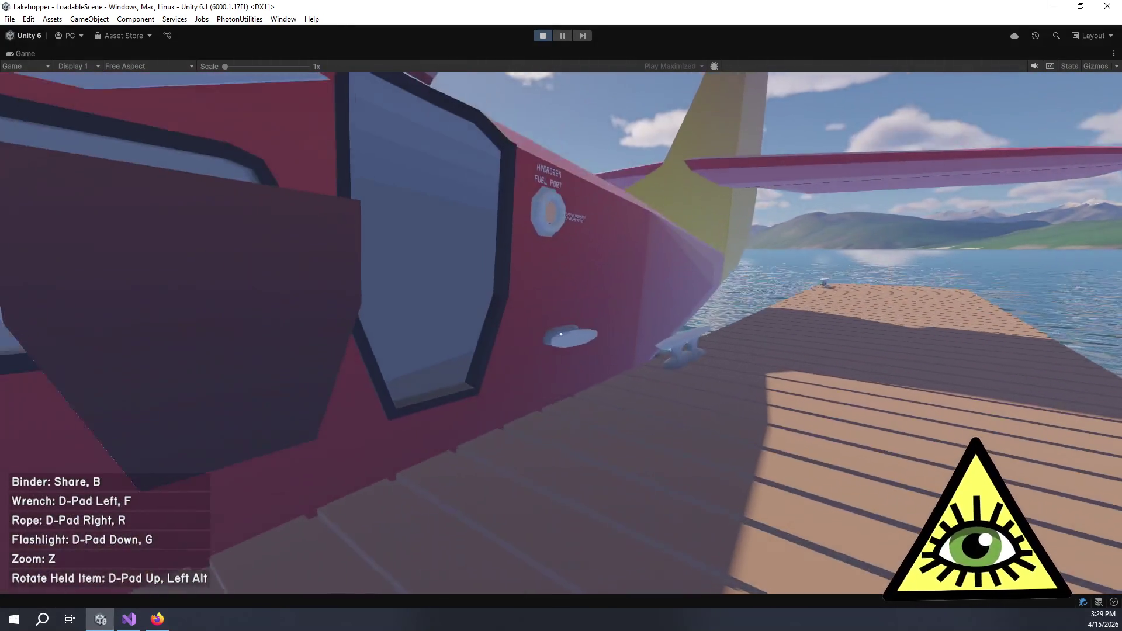
{"action": "key", "text": "w"}
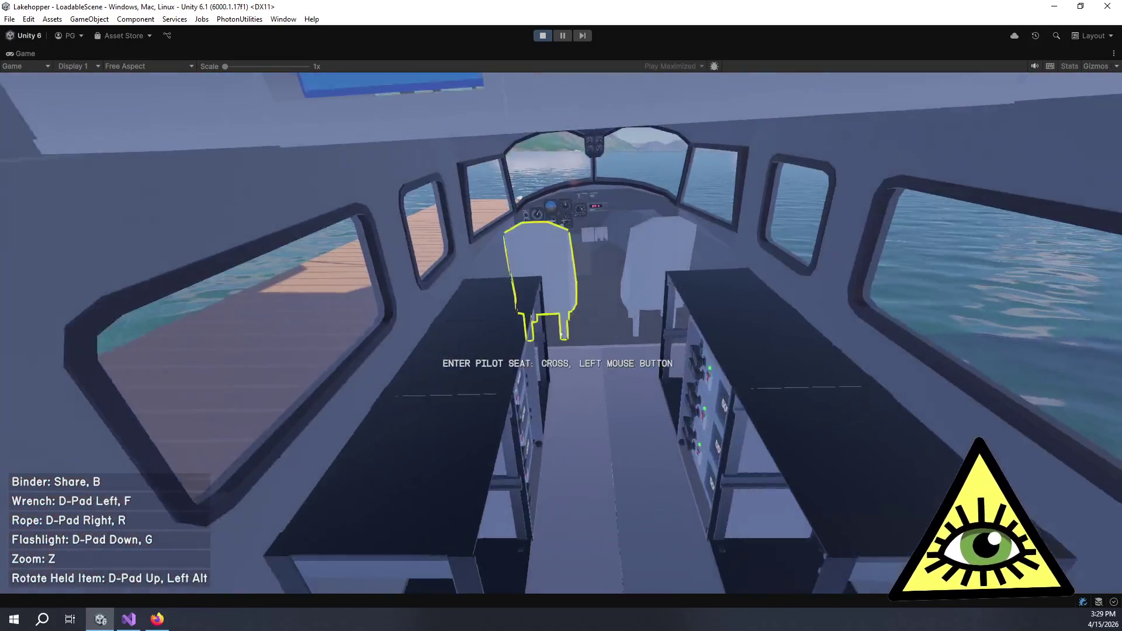
{"action": "key", "text": "w"}
Sit in the pilot seat, aim at the course knob to see its prompt, then stop Play mode.
{"action": "left_click", "coordinate": [561, 333]}
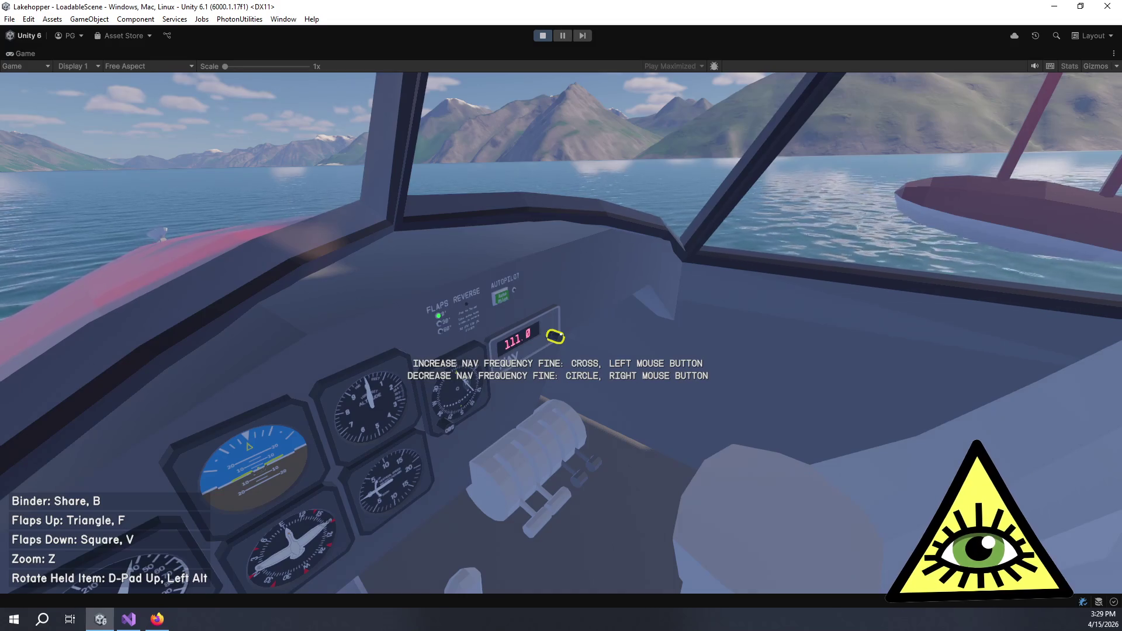
{"action": "mouse_move", "coordinate": [561, 330]}
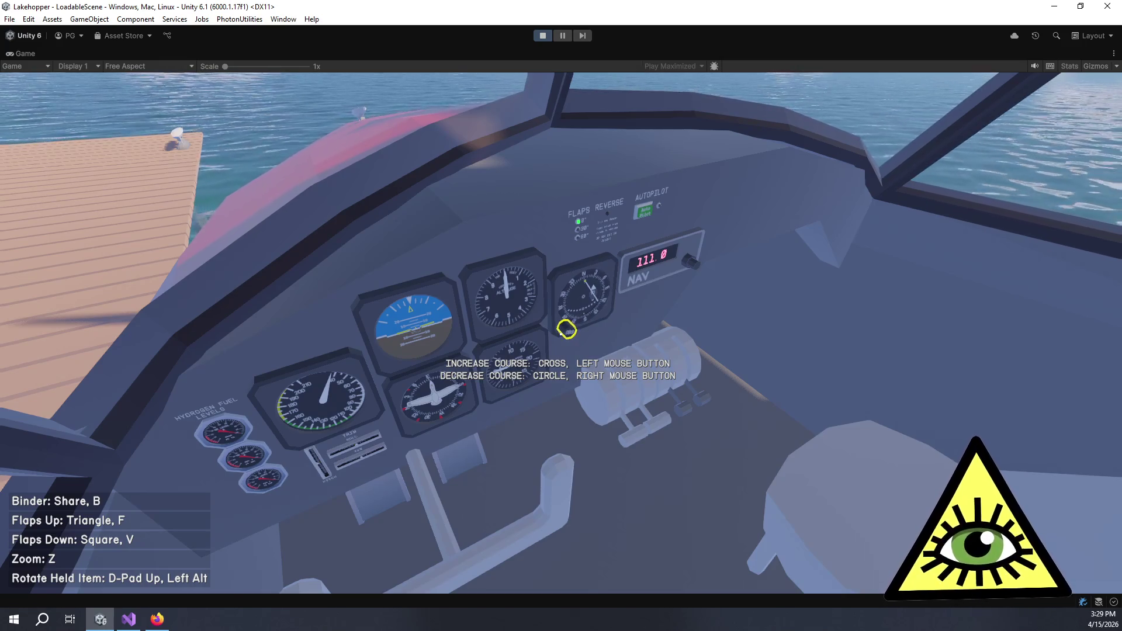
{"action": "key", "text": "ctrl+p"}
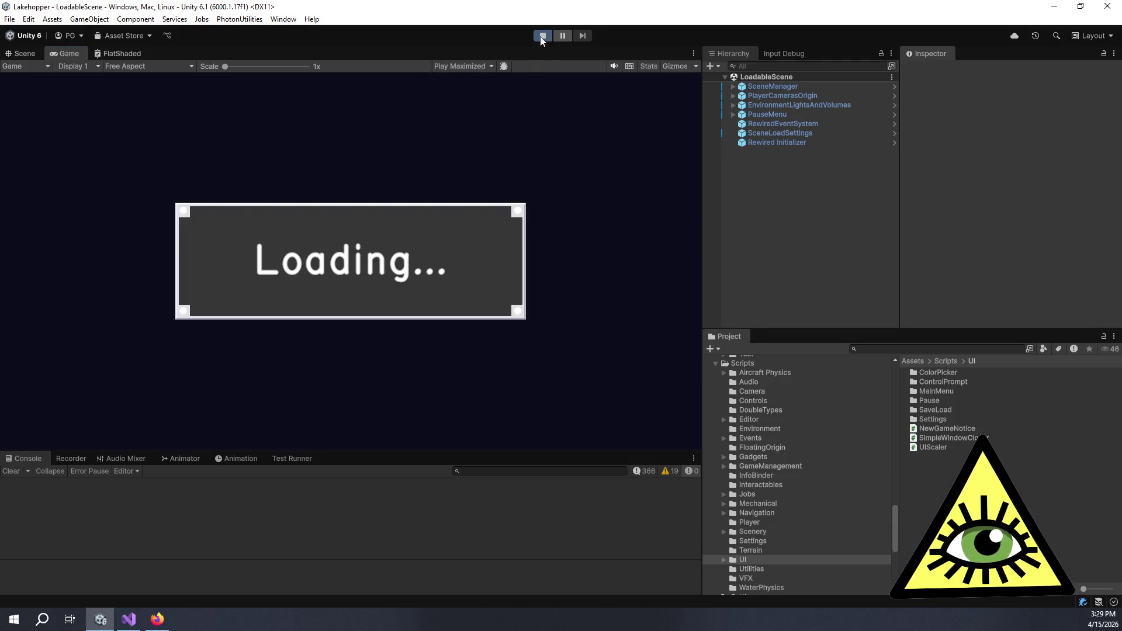
Restart Play mode and bring up the game's PAUSED menu with Escape.
{"action": "left_click", "coordinate": [542, 36]}
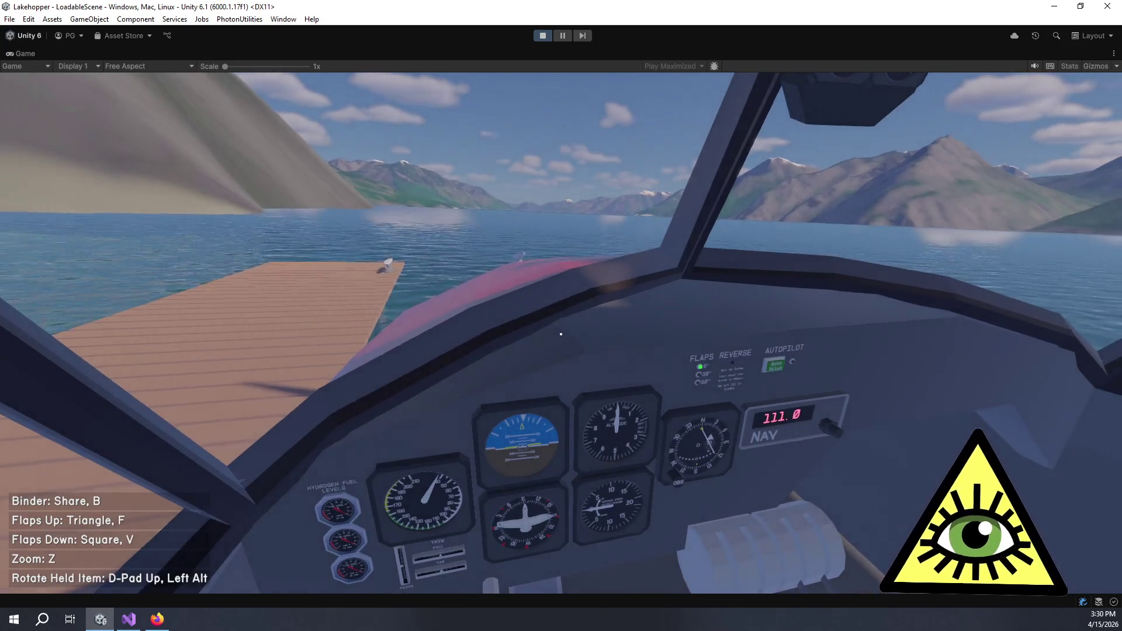
{"action": "key", "text": "Escape"}
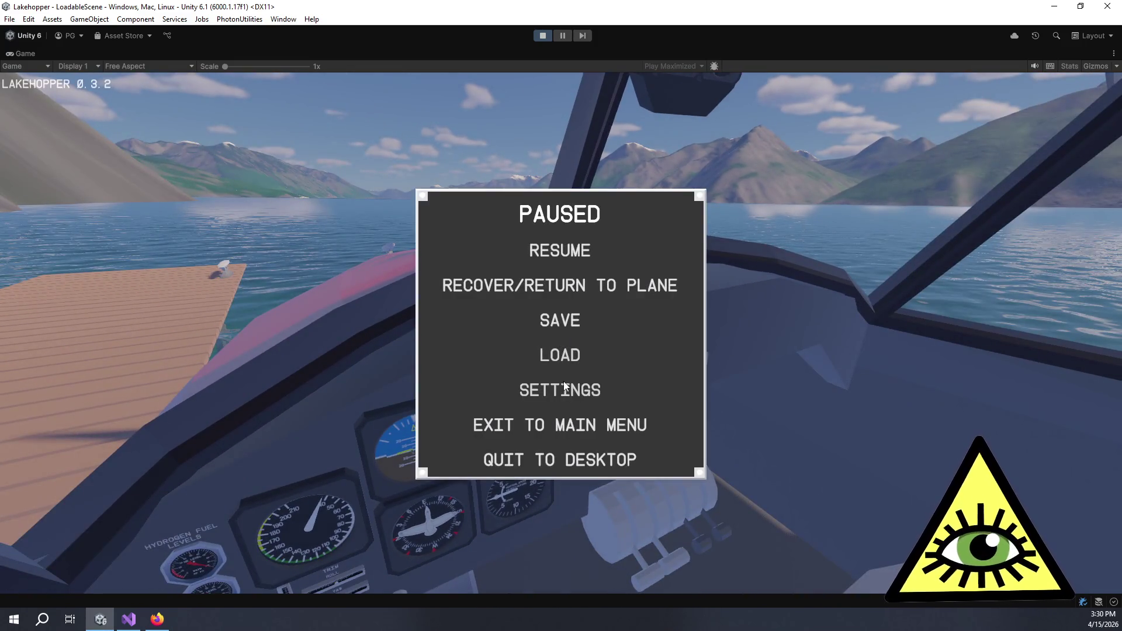
Open the game's Controls settings and browse the Plane category's Roll, Pitch and Yaw bindings.
{"action": "left_click", "coordinate": [563, 387]}
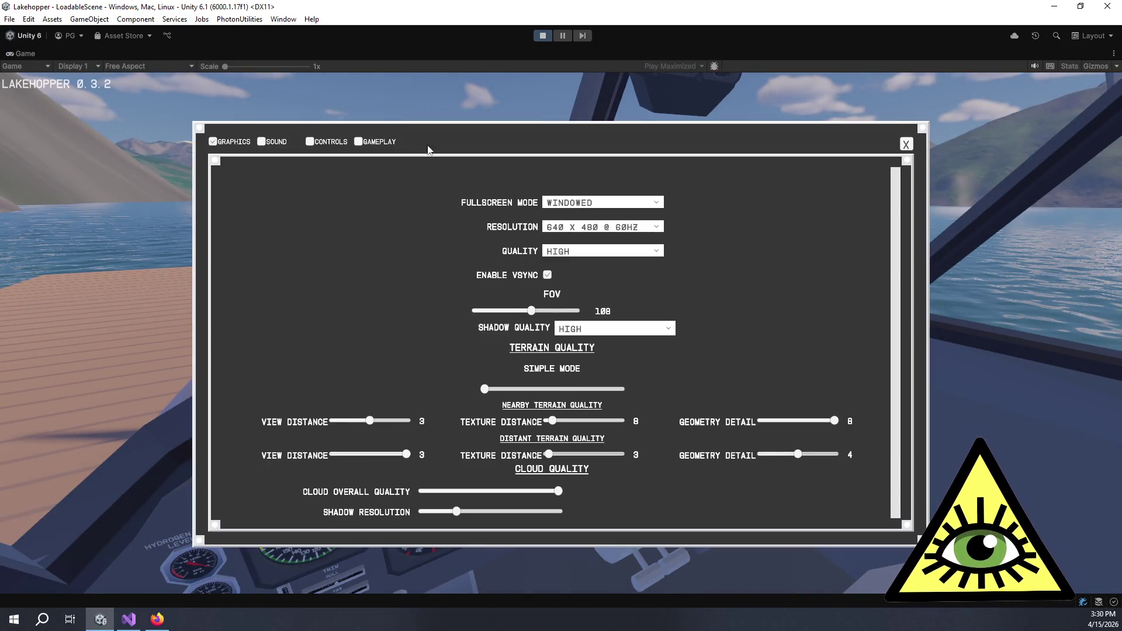
{"action": "left_click", "coordinate": [325, 144]}
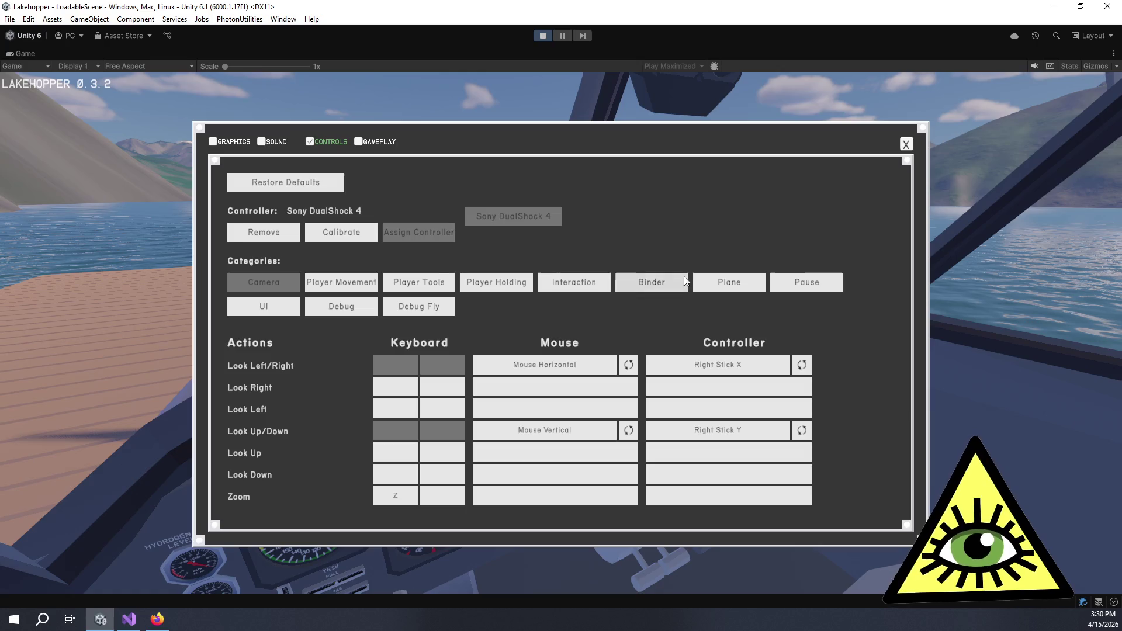
{"action": "left_click", "coordinate": [713, 284]}
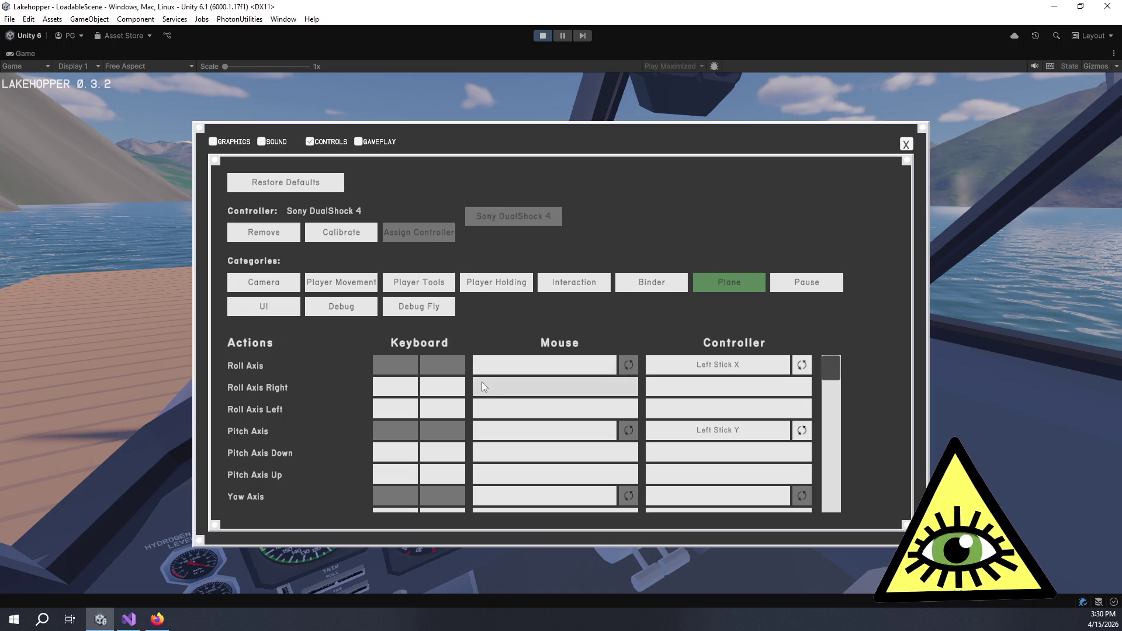
{"action": "scroll", "coordinate": [482, 383], "scroll_direction": "down", "scroll_amount": 10}
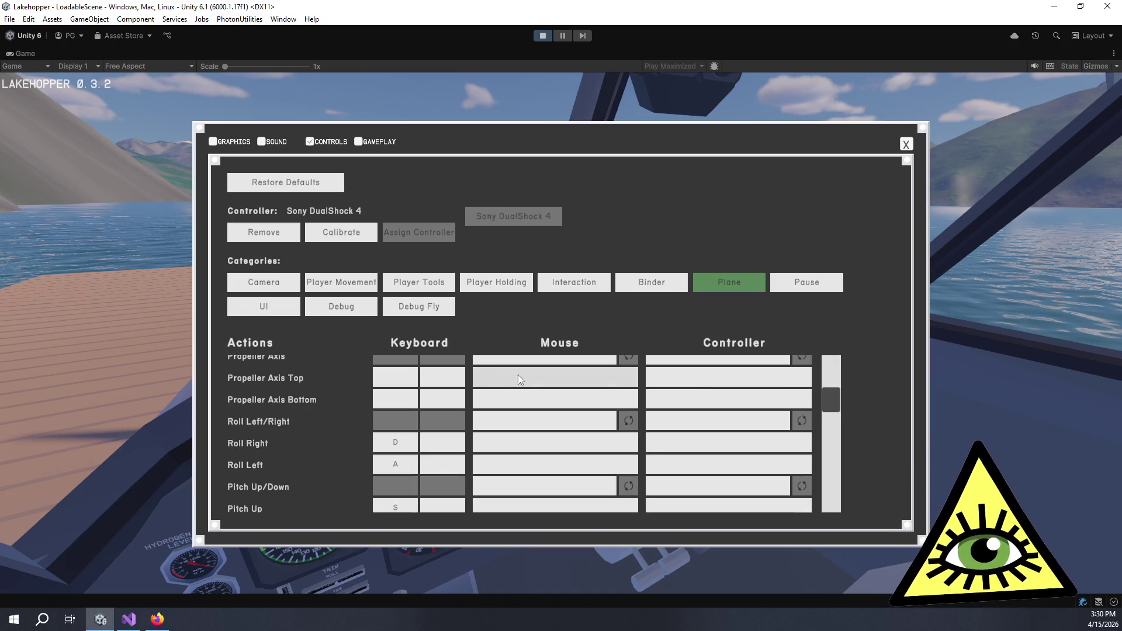
{"action": "scroll", "coordinate": [590, 413], "scroll_direction": "up", "scroll_amount": 8}
{"action": "scroll", "coordinate": [591, 412], "scroll_direction": "down", "scroll_amount": 2}
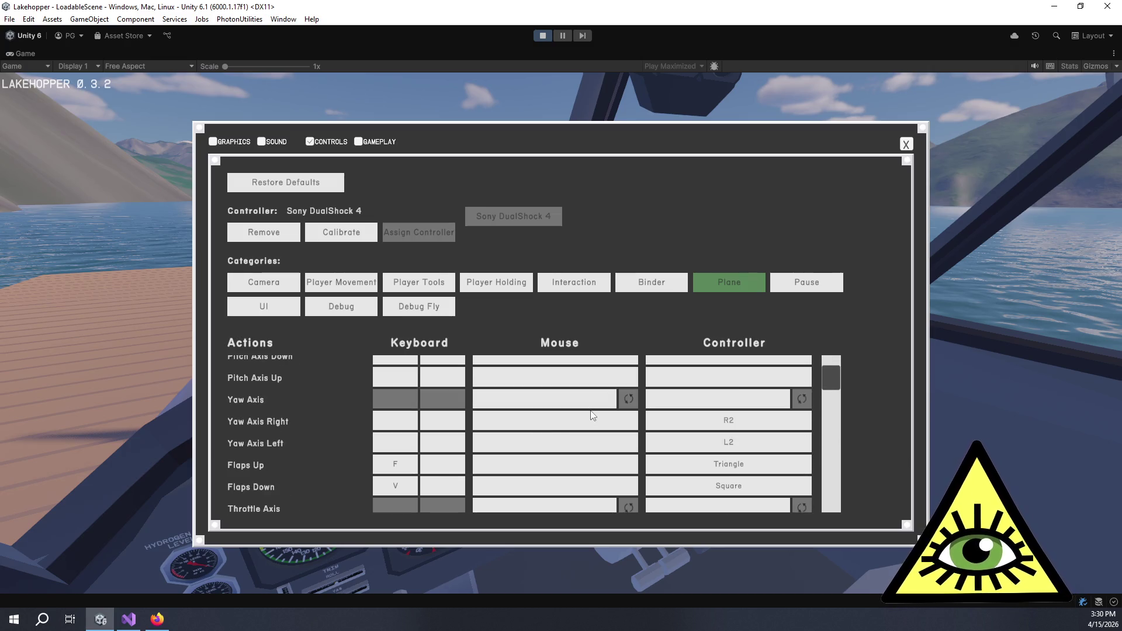
{"action": "scroll", "coordinate": [576, 410], "scroll_direction": "up", "scroll_amount": 3}
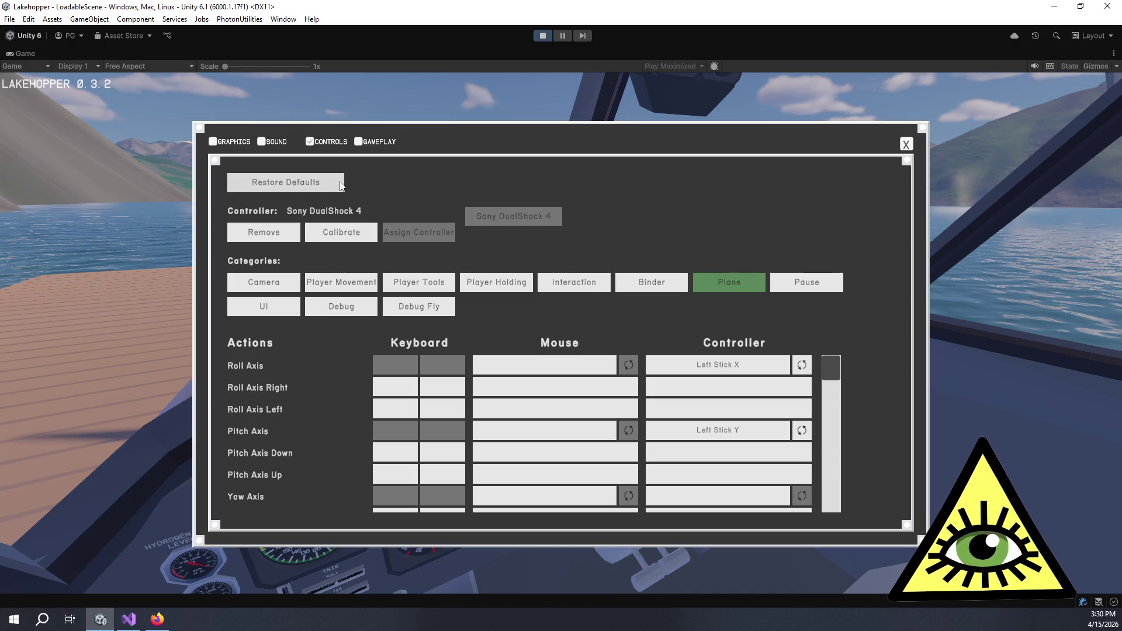
Restore the default control bindings, review the Interaction category, and close the settings window.
{"action": "left_click", "coordinate": [341, 185]}
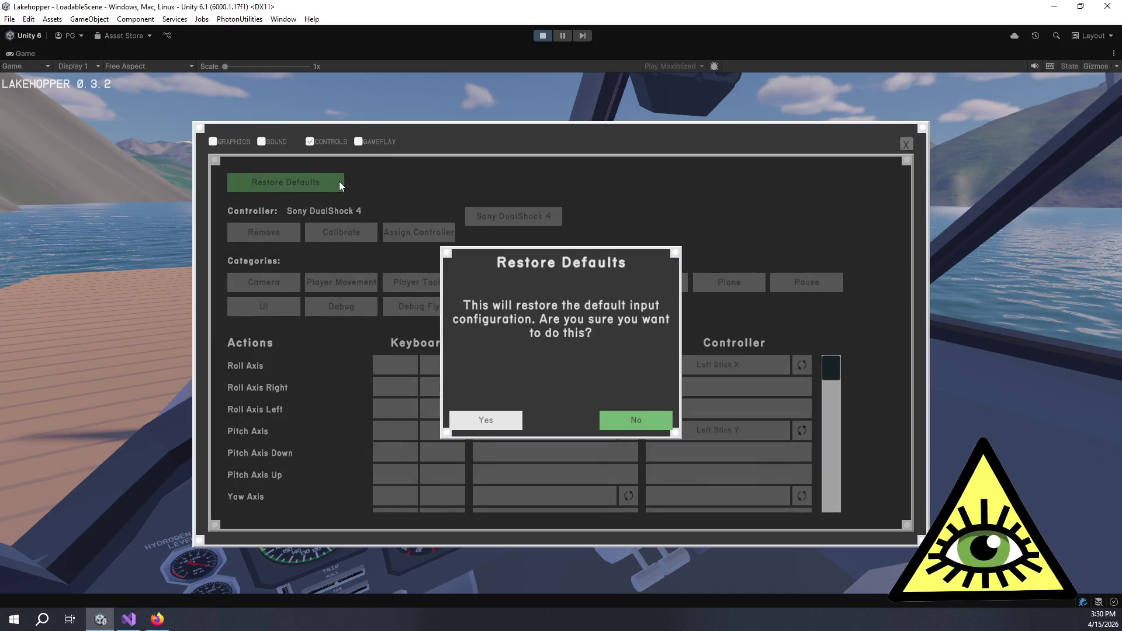
{"action": "left_click", "coordinate": [489, 419]}
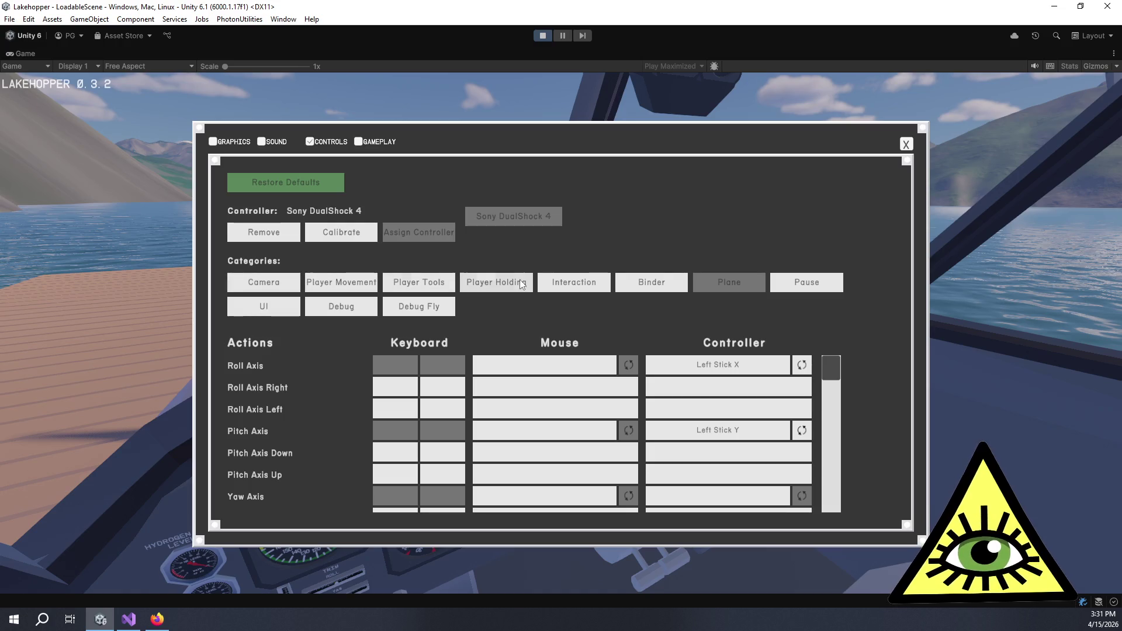
{"action": "left_click", "coordinate": [560, 277]}
{"action": "scroll", "coordinate": [565, 407], "scroll_direction": "down", "scroll_amount": 2}
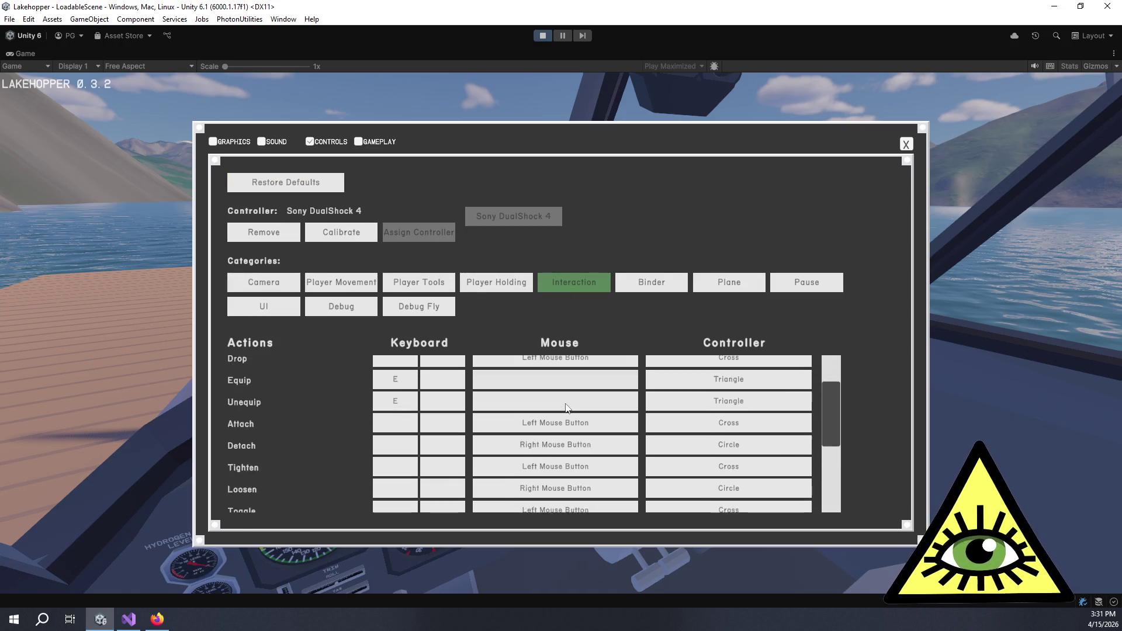
{"action": "scroll", "coordinate": [566, 407], "scroll_direction": "down", "scroll_amount": 5}
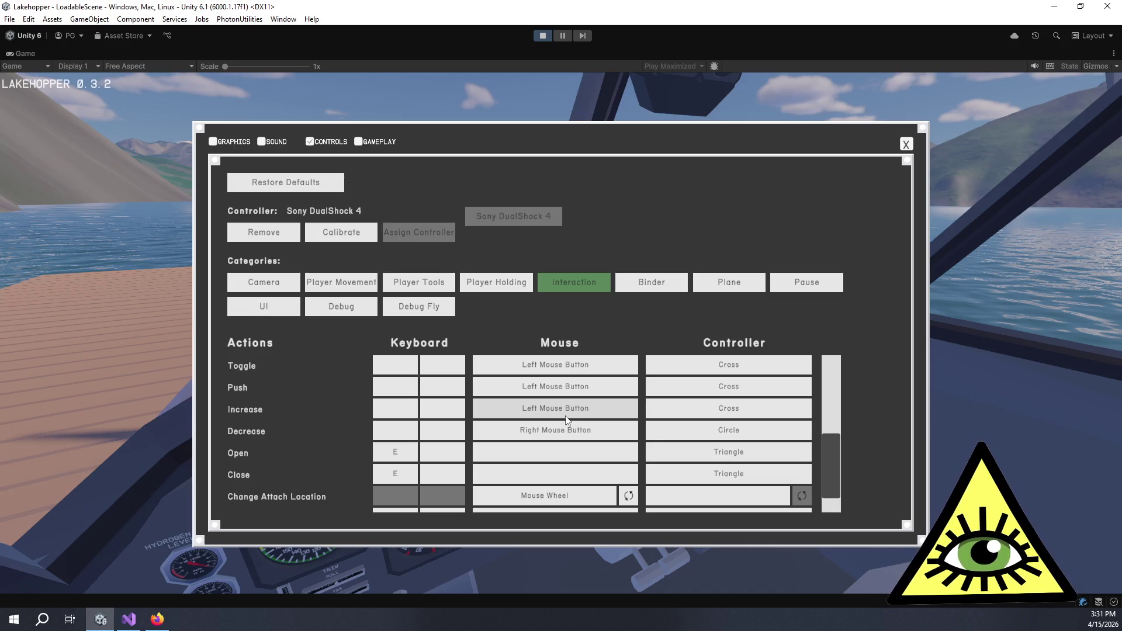
{"action": "scroll", "coordinate": [589, 435], "scroll_direction": "down", "scroll_amount": 2}
{"action": "scroll", "coordinate": [588, 434], "scroll_direction": "up", "scroll_amount": 2}
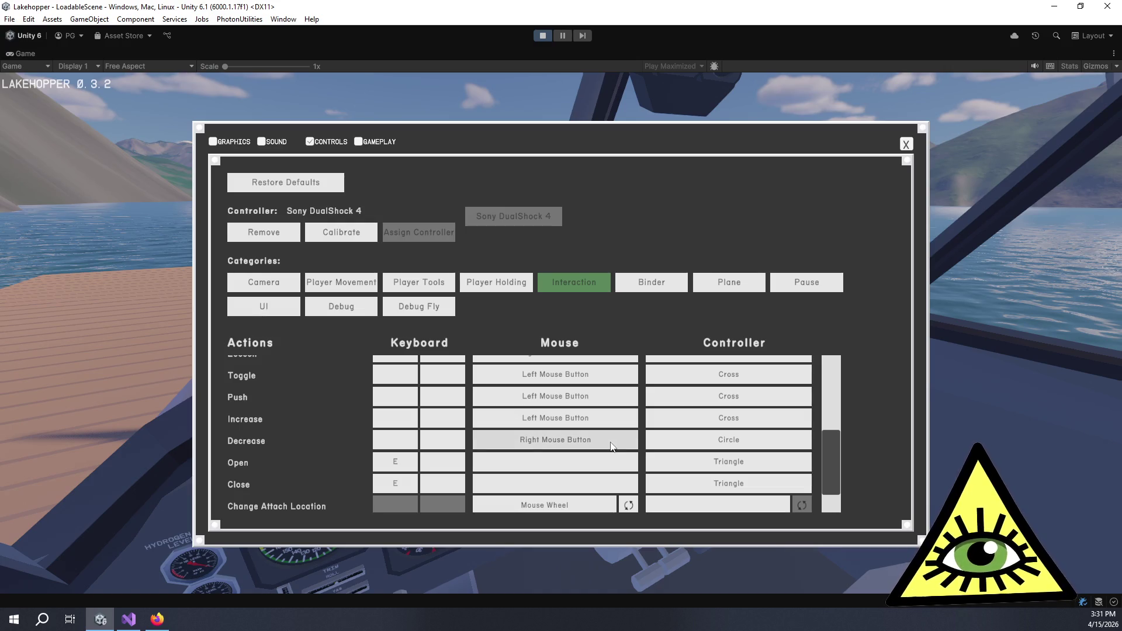
{"action": "left_click", "coordinate": [905, 144]}
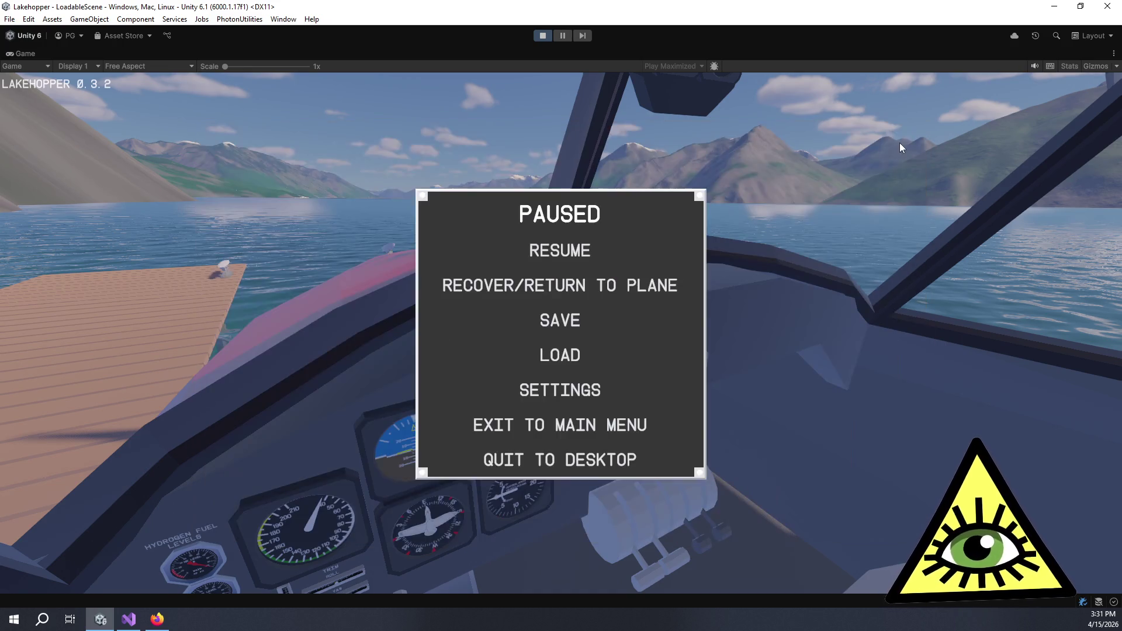
Resume the game, check the course knob's mouse-wheel prompt, and leave the pilot seat.
{"action": "left_click", "coordinate": [581, 250]}
{"action": "mouse_move", "coordinate": [558, 338]}
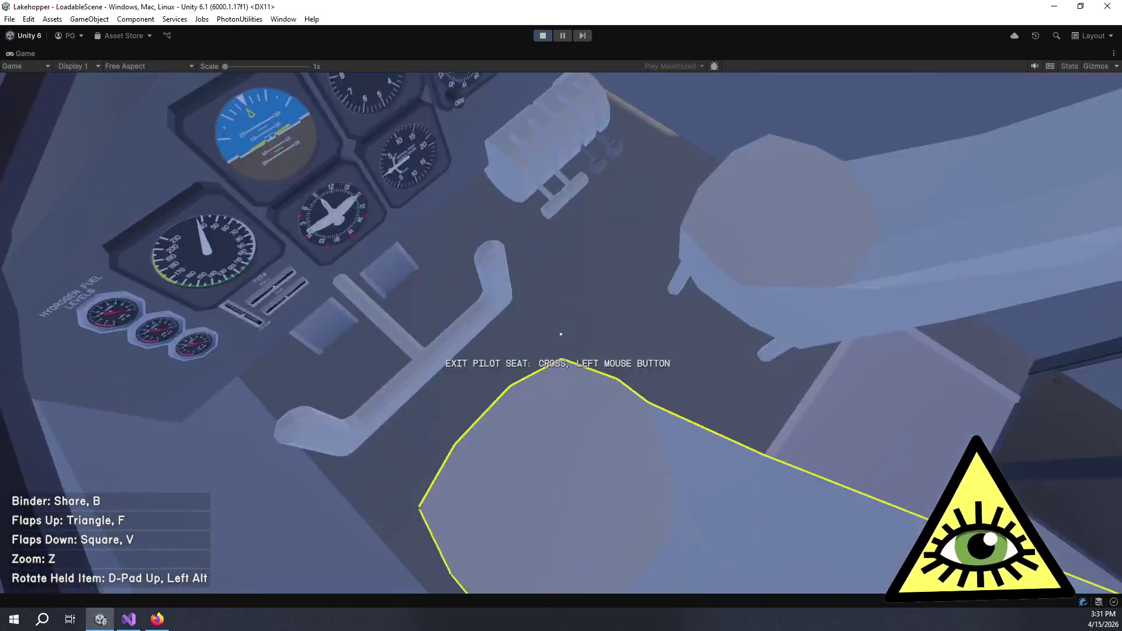
{"action": "left_click", "coordinate": [561, 333]}
Walk out of the cabin onto the dock and start pulling the seaplane by its mooring rope.
{"action": "key", "text": "w"}
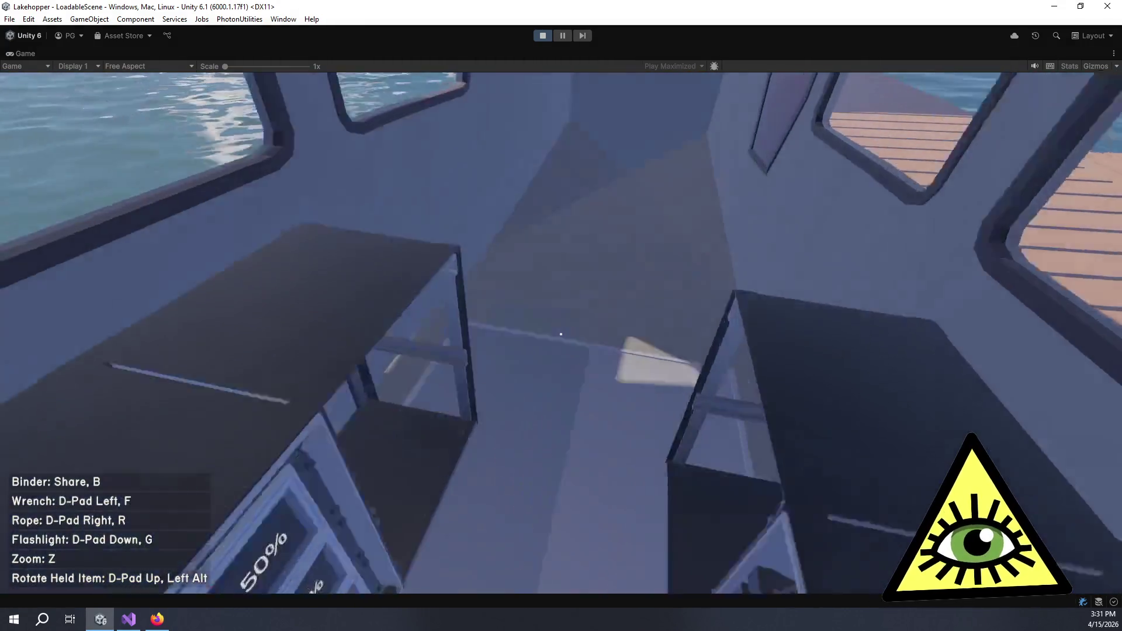
{"action": "key", "text": "w"}
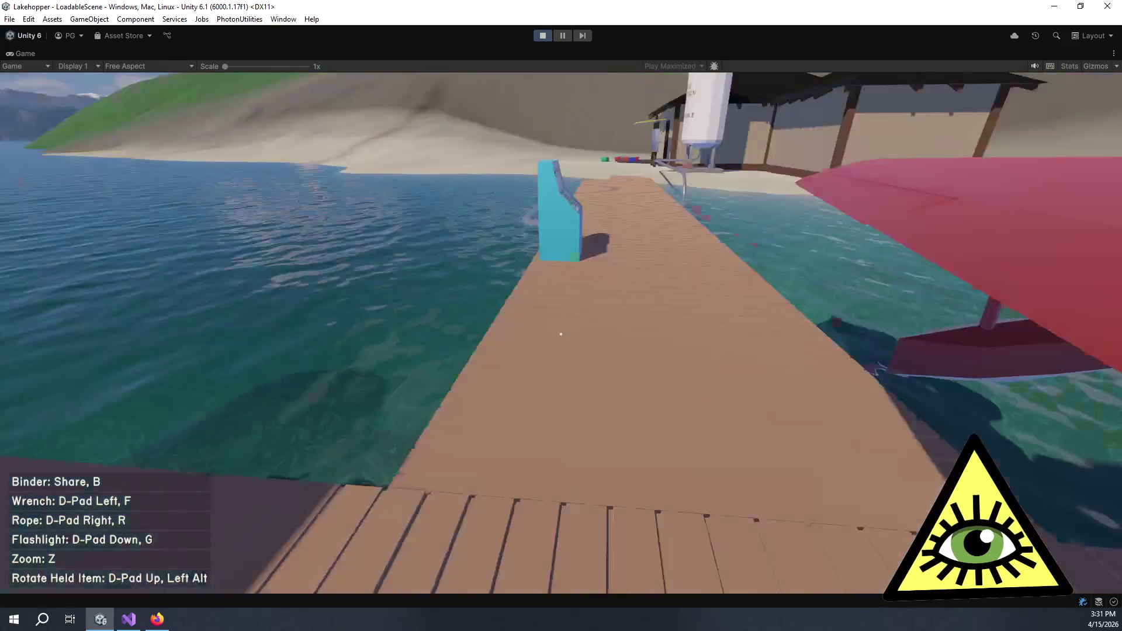
{"action": "key", "text": "w"}
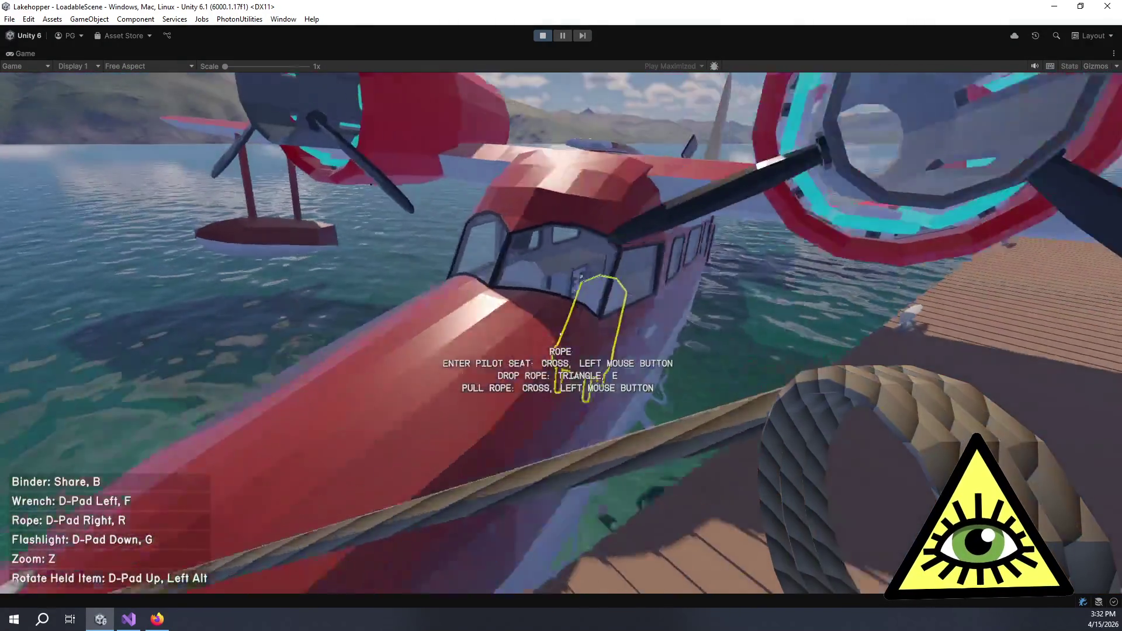
{"action": "left_click", "coordinate": [561, 334]}
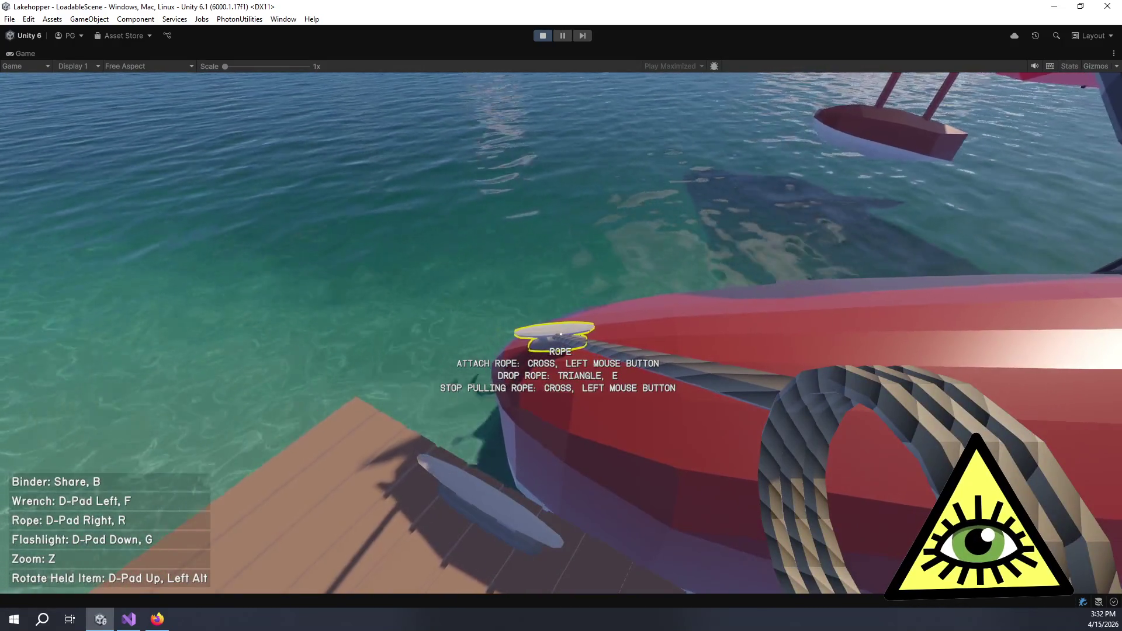
Stop pulling the rope and shrink the Game view back to the normal editor layout.
{"action": "left_click", "coordinate": [560, 334]}
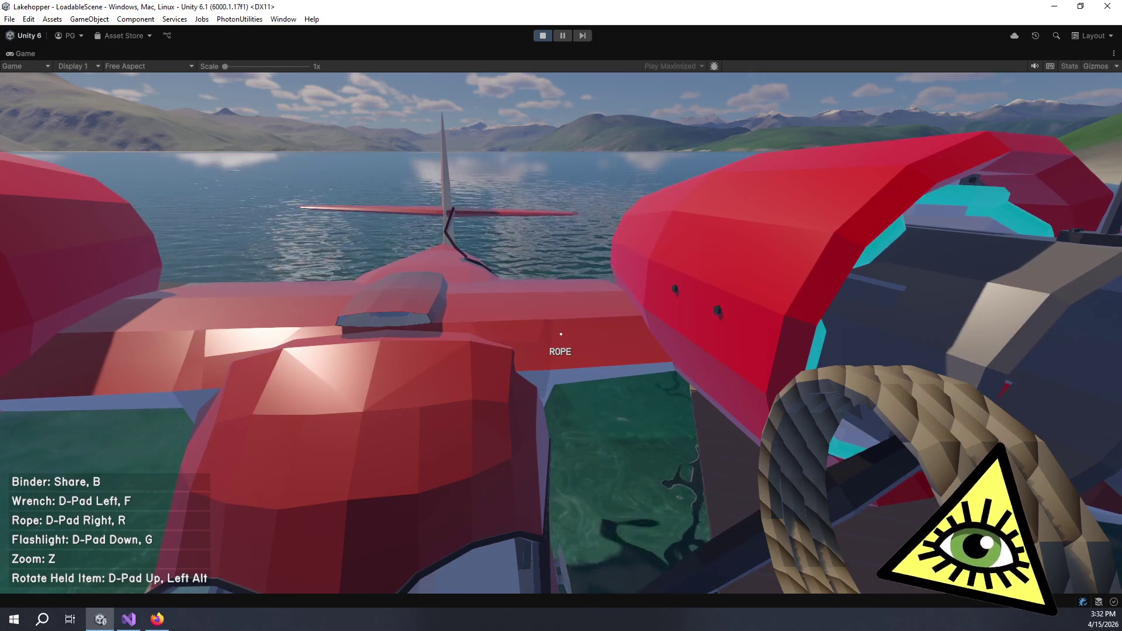
{"action": "key", "text": "shift+space"}
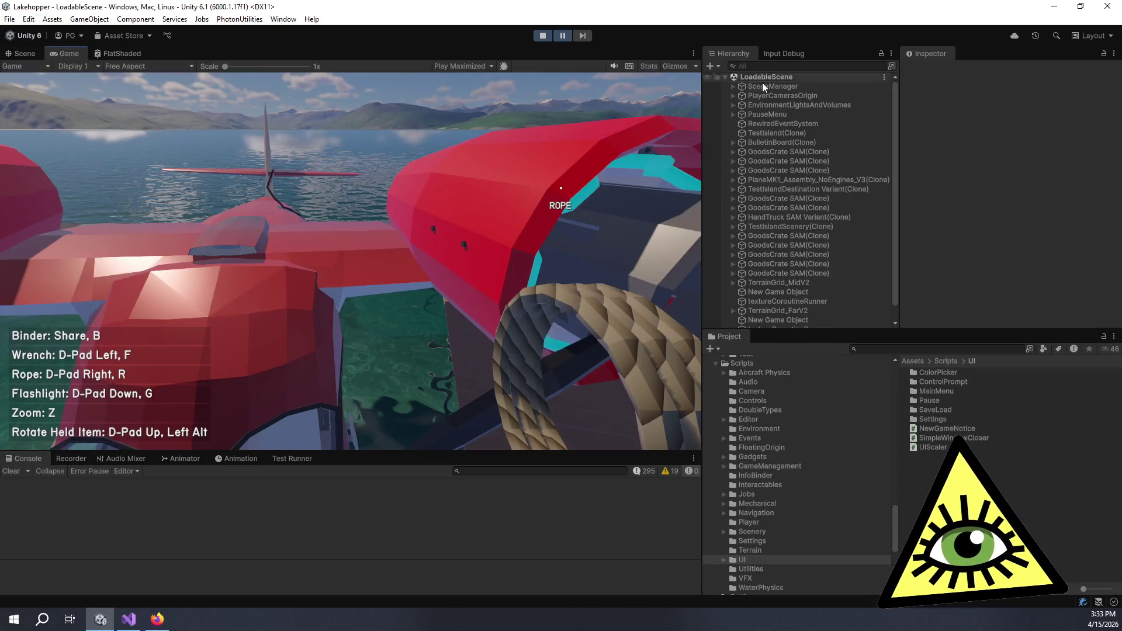
Stop the game, expand PauseMenu in the Hierarchy, and re-enter Play mode, pausing once loaded.
{"action": "scroll", "coordinate": [835, 226], "scroll_direction": "down", "scroll_amount": 1}
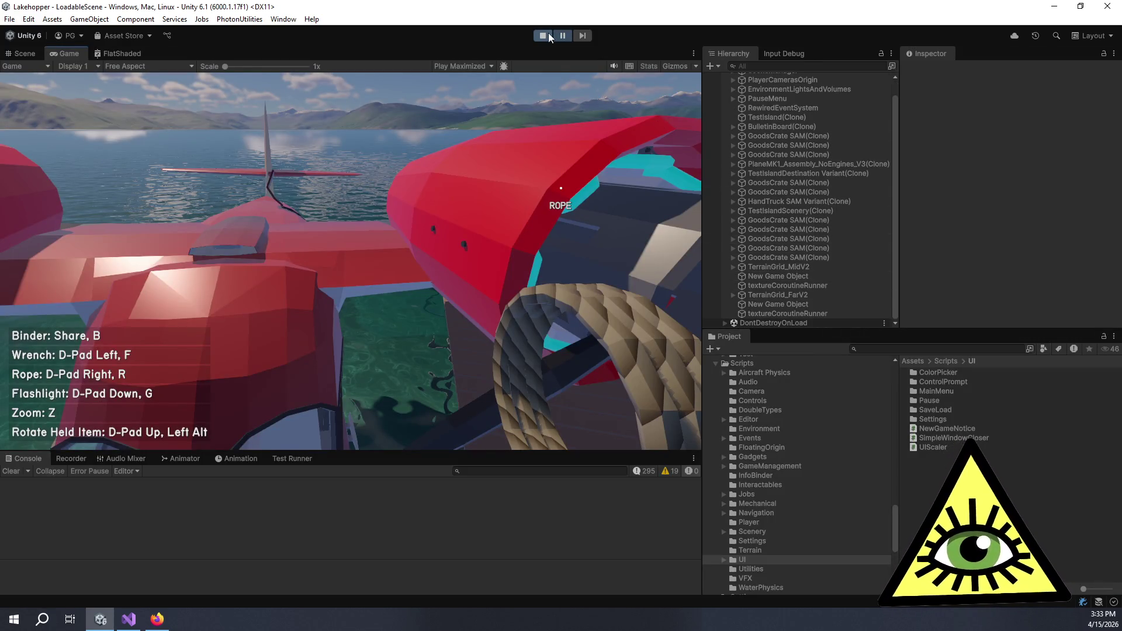
{"action": "left_click", "coordinate": [543, 35]}
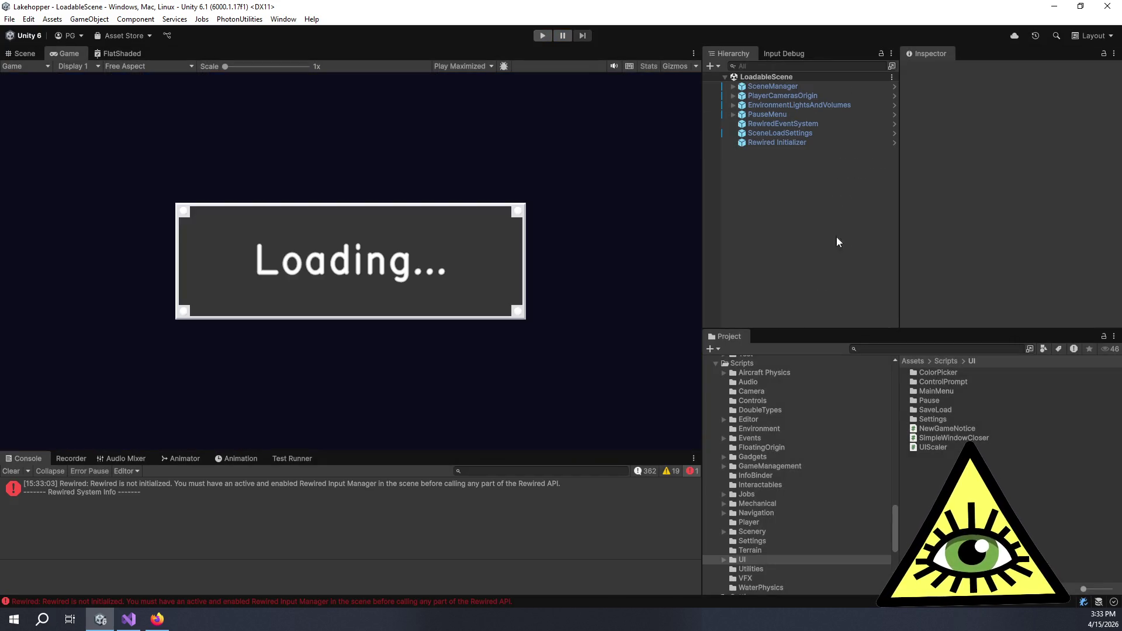
{"action": "left_click", "coordinate": [732, 114]}
{"action": "key", "text": "ctrl+p"}
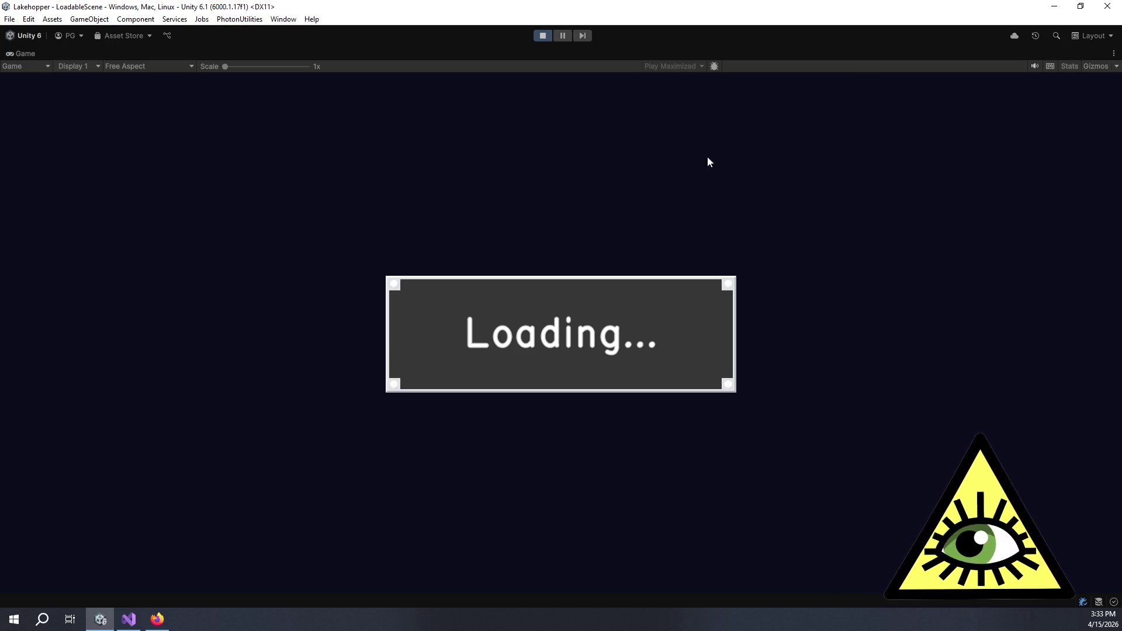
{"action": "left_click", "coordinate": [562, 36]}
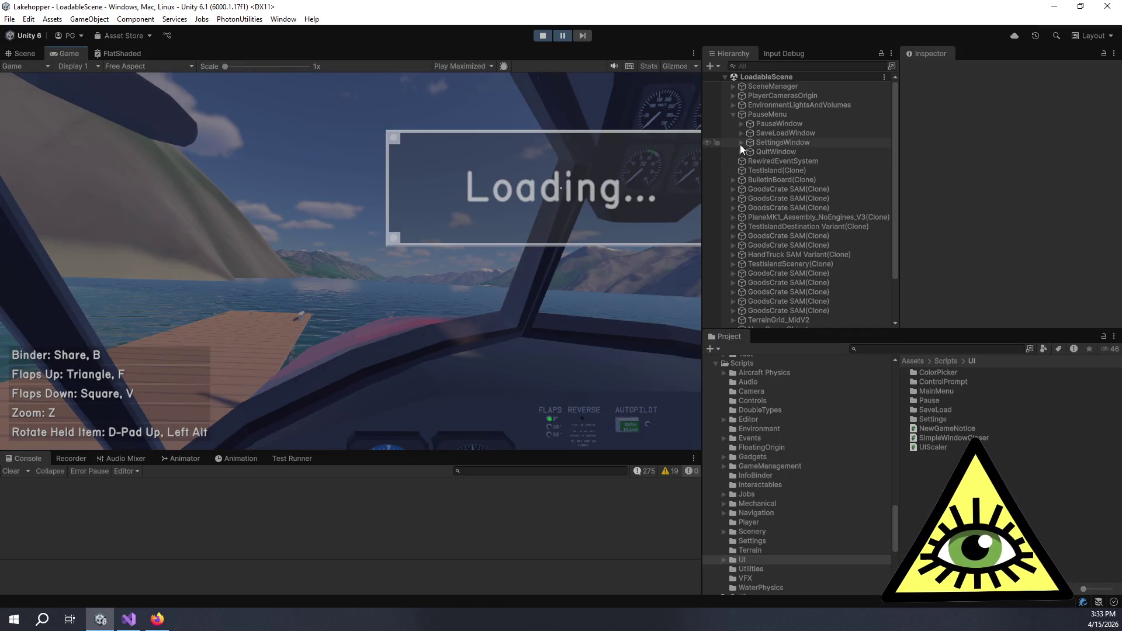
Select SettingsWindow and expand its Panel, TabStack, SettingsArea and TabToggleGroup in the Hierarchy.
{"action": "left_click", "coordinate": [745, 144]}
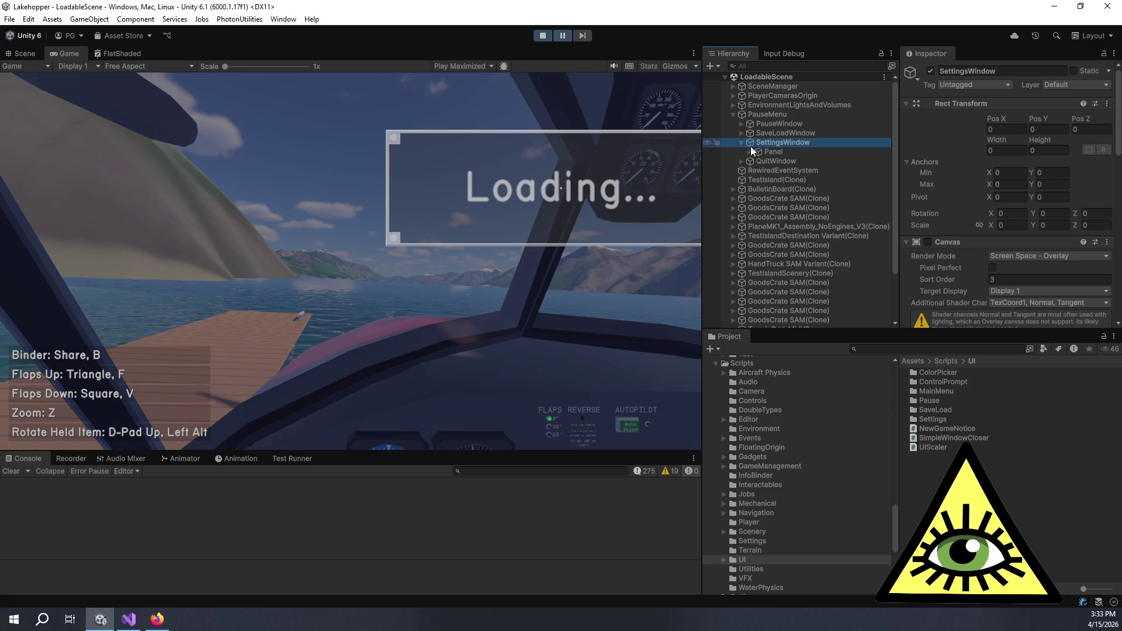
{"action": "left_click", "coordinate": [749, 152]}
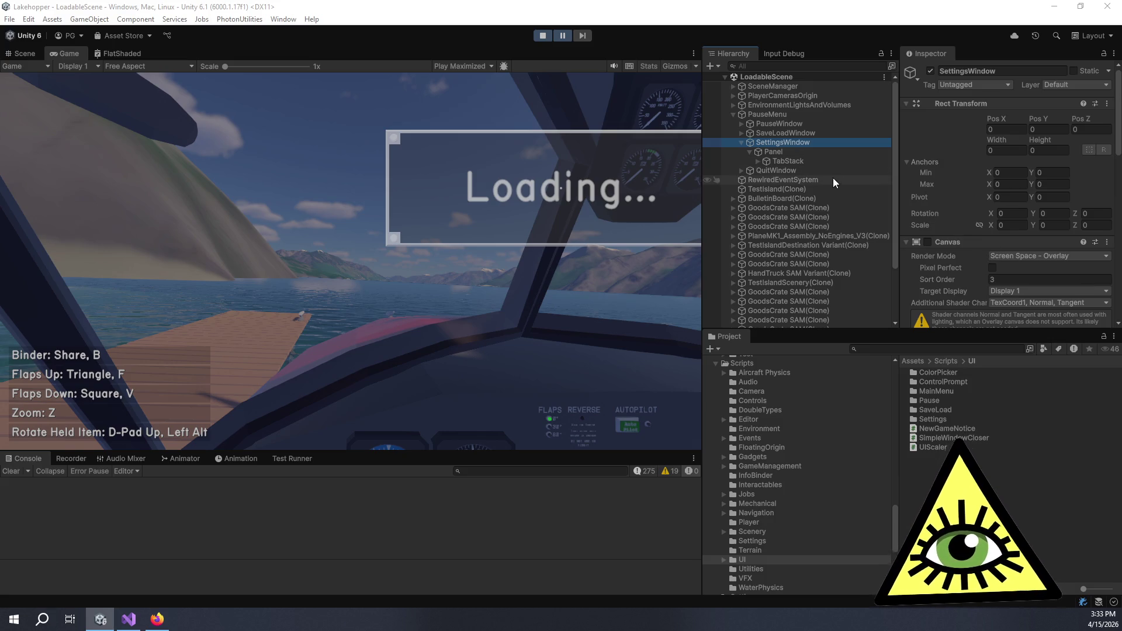
{"action": "left_click", "coordinate": [757, 160]}
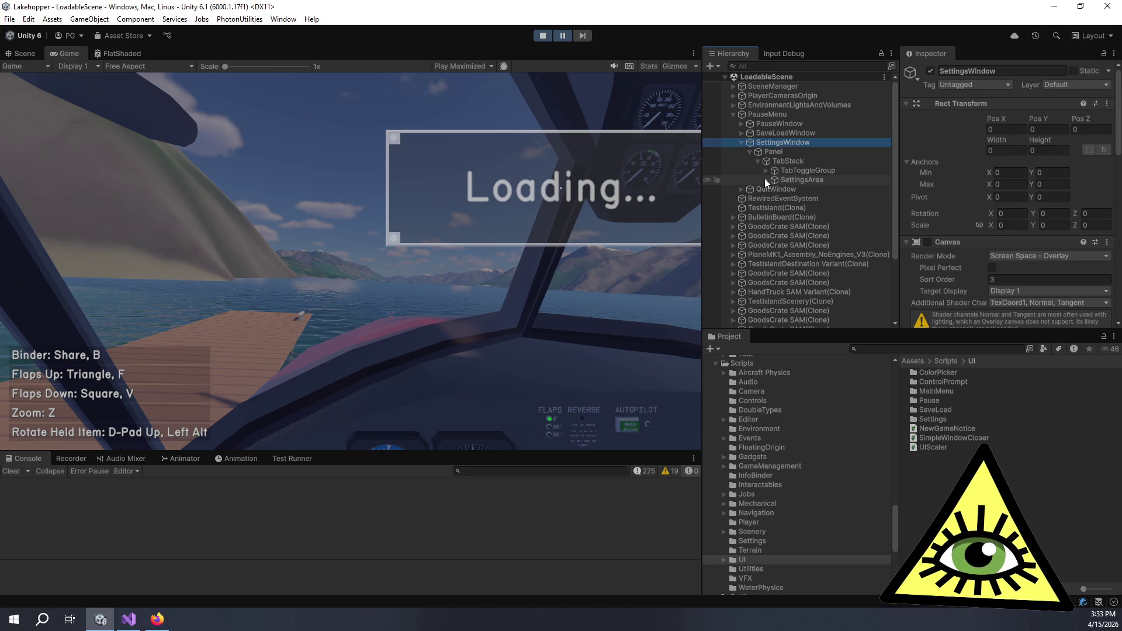
{"action": "left_click", "coordinate": [766, 179]}
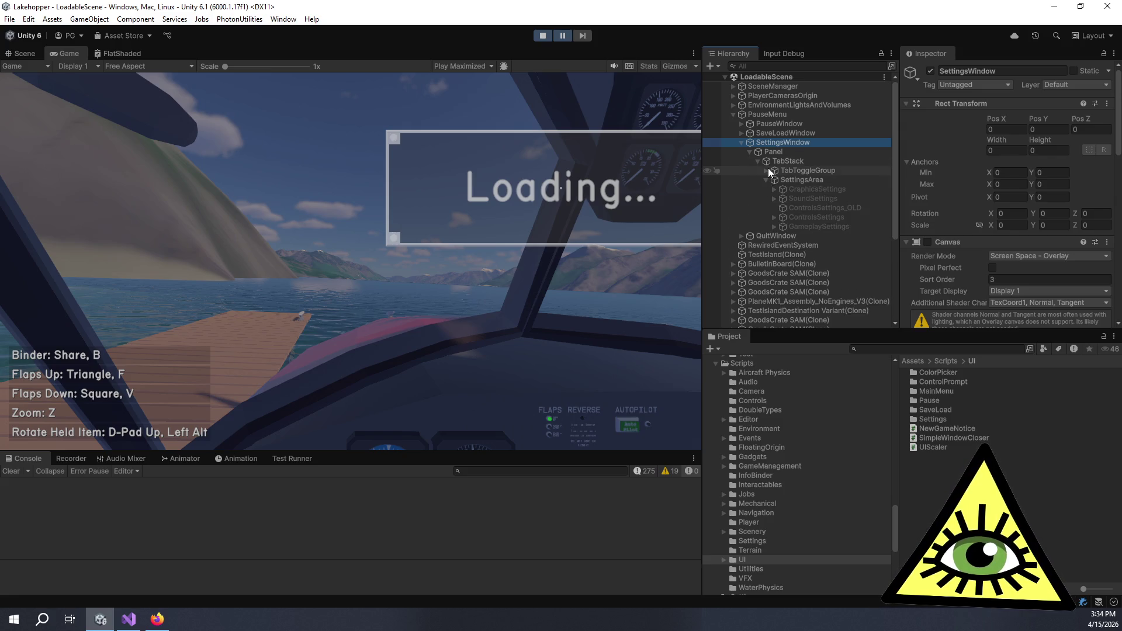
{"action": "left_click", "coordinate": [767, 169]}
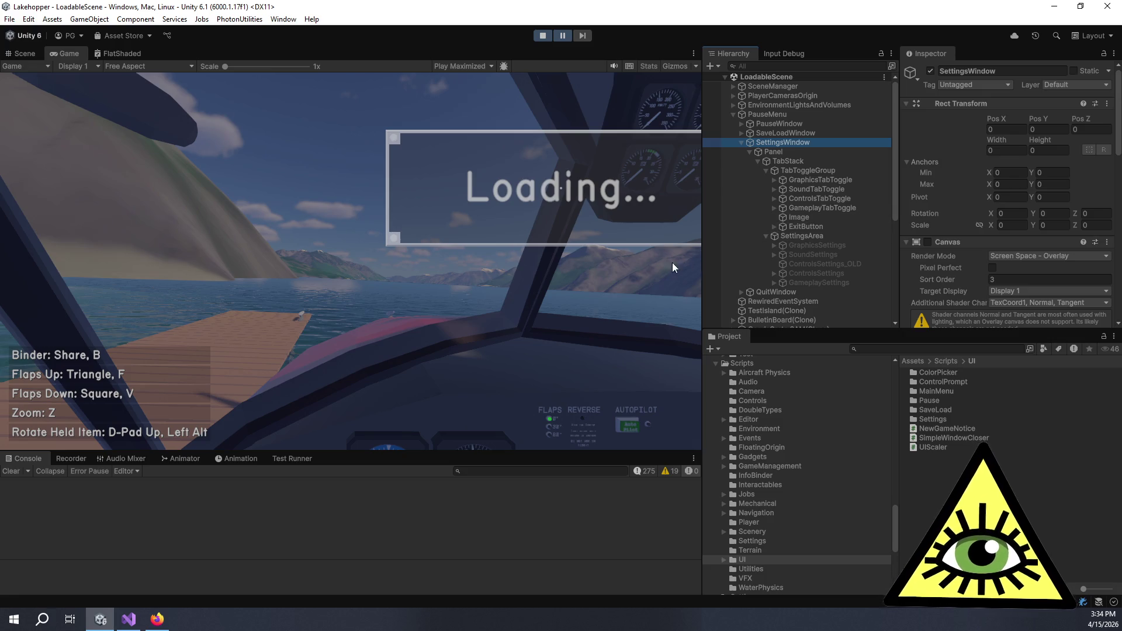
{"action": "left_click", "coordinate": [179, 66]}
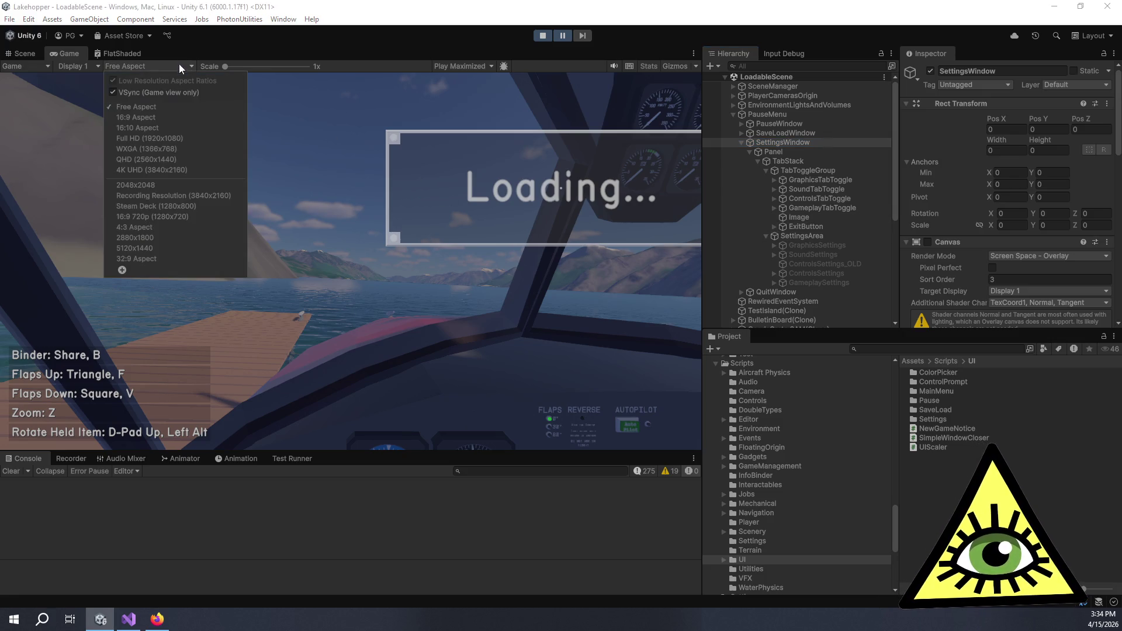
Set the Game view to Full HD (1920x1080), re-pause the game, and widen the Hierarchy.
{"action": "left_click", "coordinate": [149, 149]}
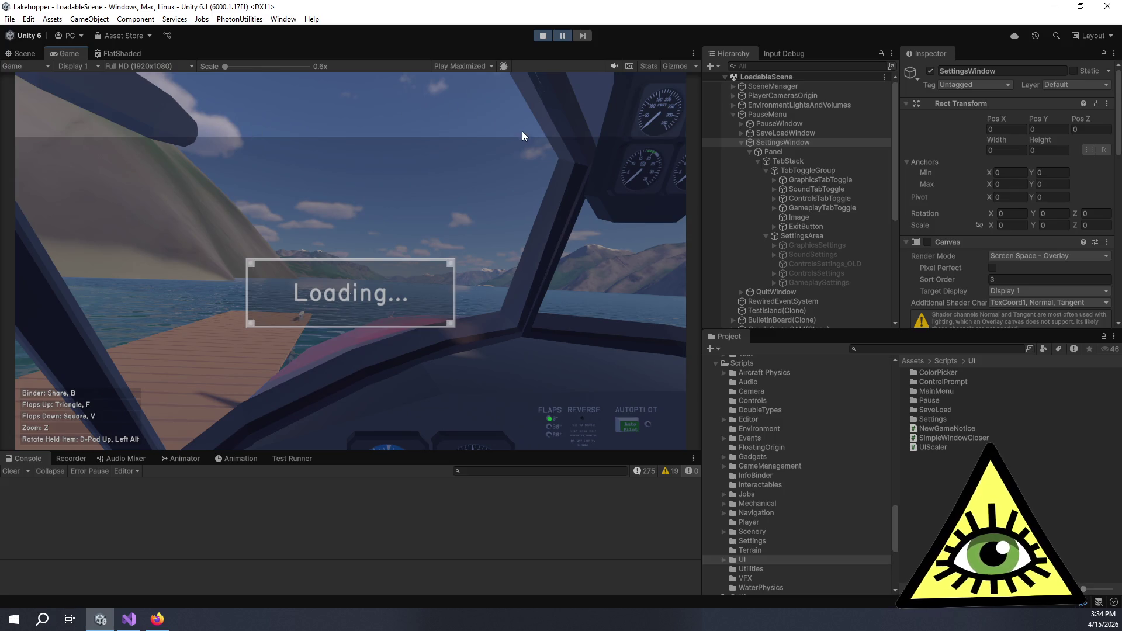
{"action": "left_click", "coordinate": [559, 37]}
{"action": "left_click", "coordinate": [559, 36]}
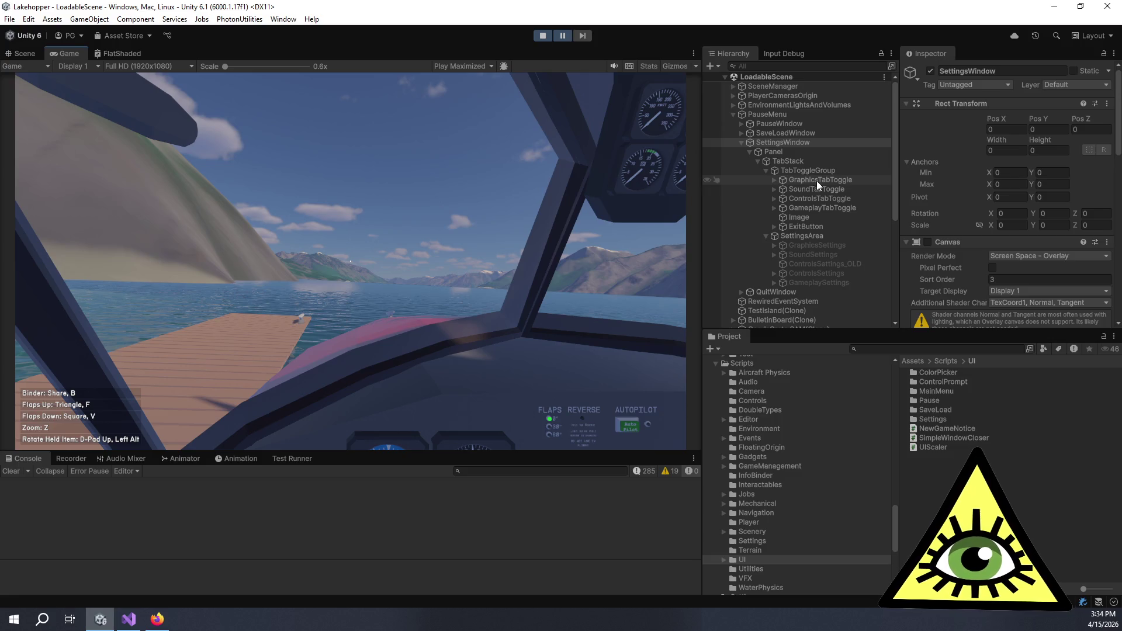
{"action": "left_click_drag", "start_coordinate": [900, 225], "coordinate": [882, 227]}
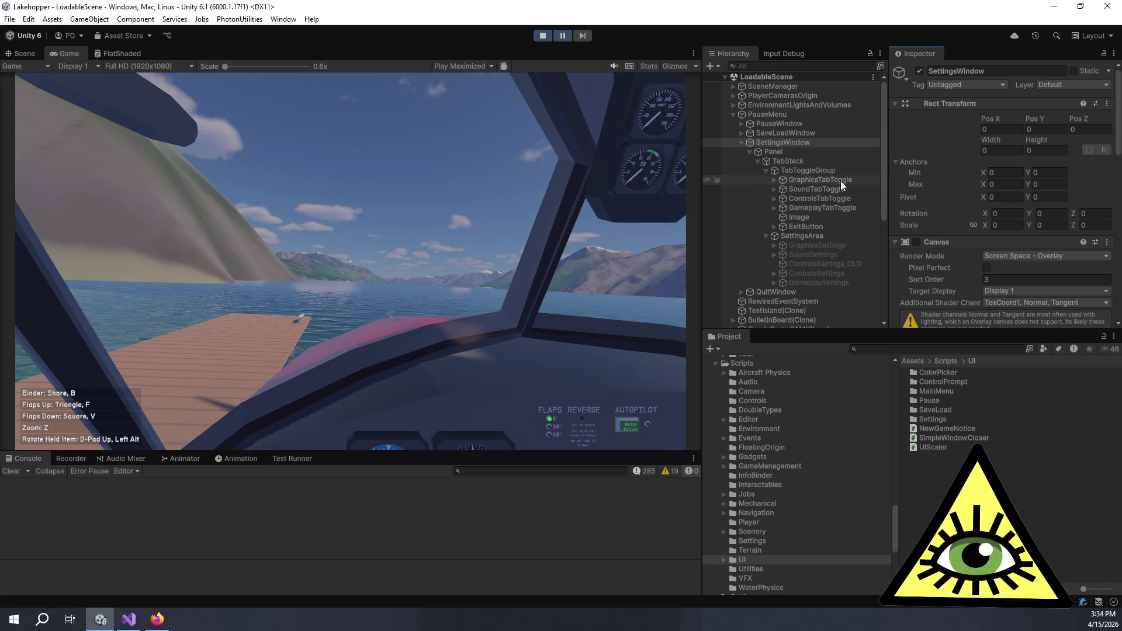
Inspect ControlsTabToggle's Checkmark, then select ControlsSettings to view its Control Mapper.
{"action": "left_click", "coordinate": [774, 198]}
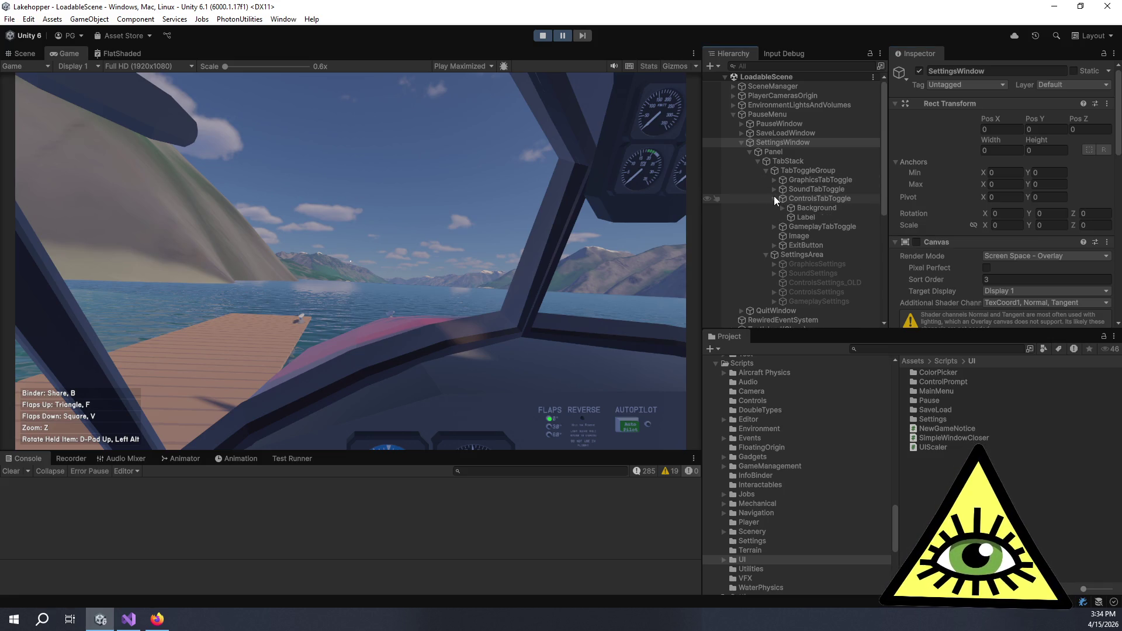
{"action": "left_click", "coordinate": [782, 208]}
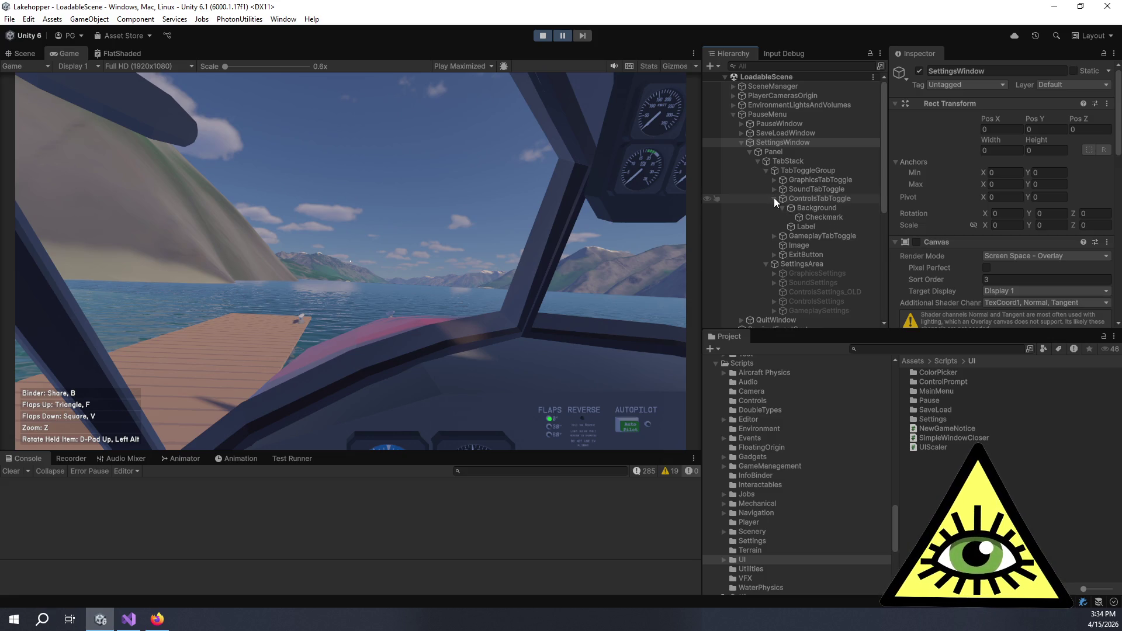
{"action": "left_click", "coordinate": [773, 198]}
{"action": "left_click", "coordinate": [790, 275]}
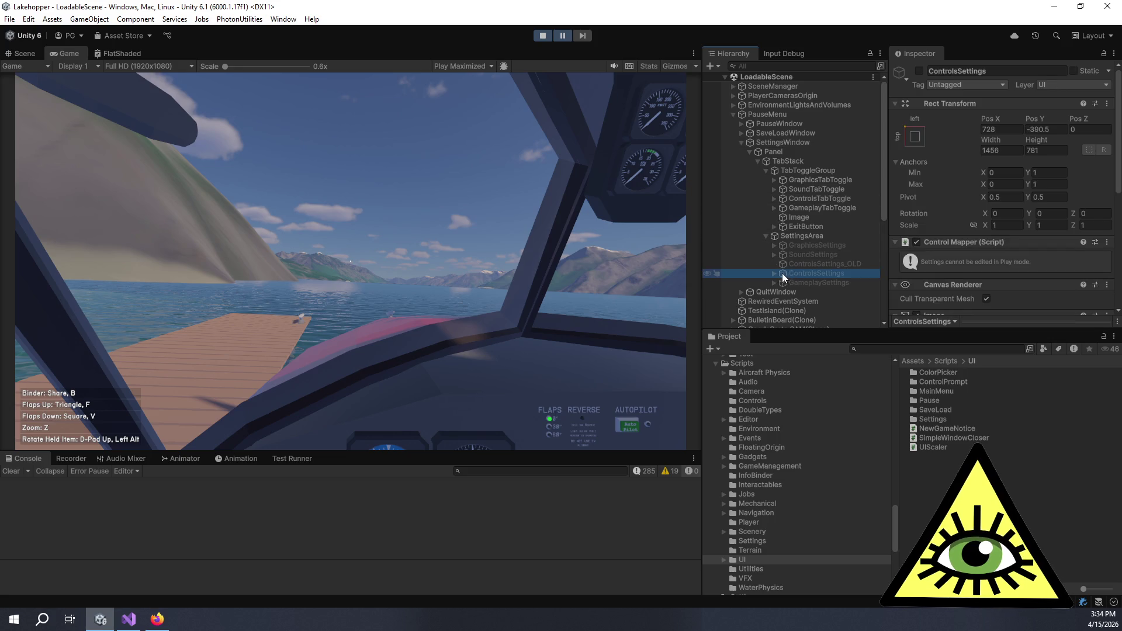
Stop Play mode, set Mouse Input Field Count to 2, and launch the game again.
{"action": "scroll", "coordinate": [1029, 261], "scroll_direction": "down", "scroll_amount": 3}
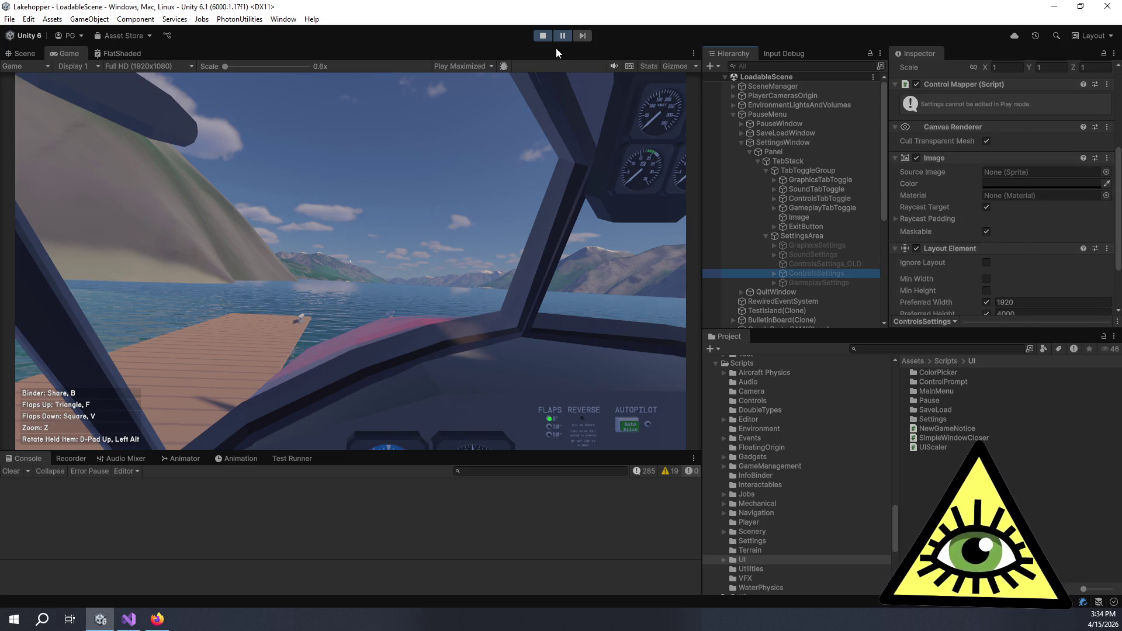
{"action": "left_click", "coordinate": [549, 37]}
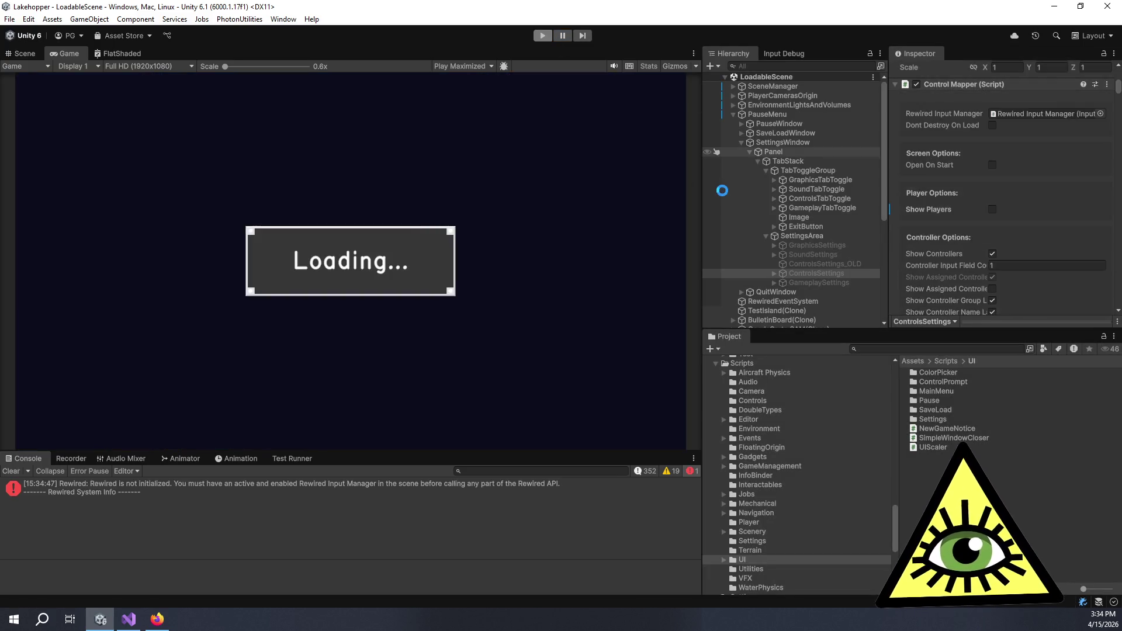
{"action": "scroll", "coordinate": [947, 207], "scroll_direction": "down", "scroll_amount": 10}
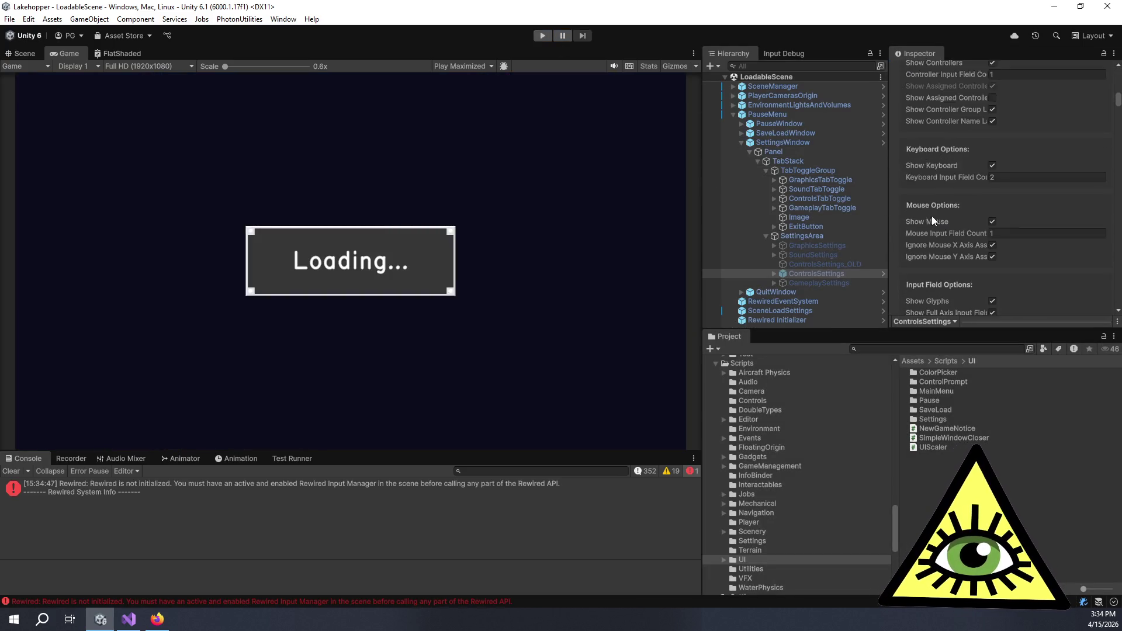
{"action": "scroll", "coordinate": [925, 213], "scroll_direction": "up", "scroll_amount": 5}
{"action": "left_click", "coordinate": [989, 138]}
{"action": "type", "text": "2"}
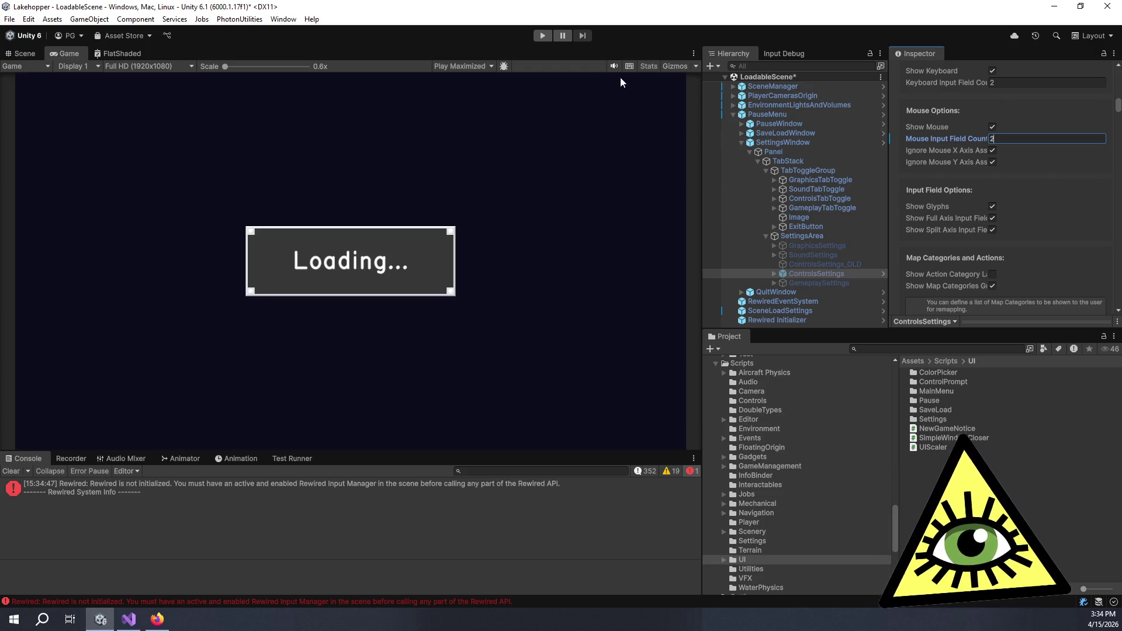
{"action": "left_click", "coordinate": [545, 37]}
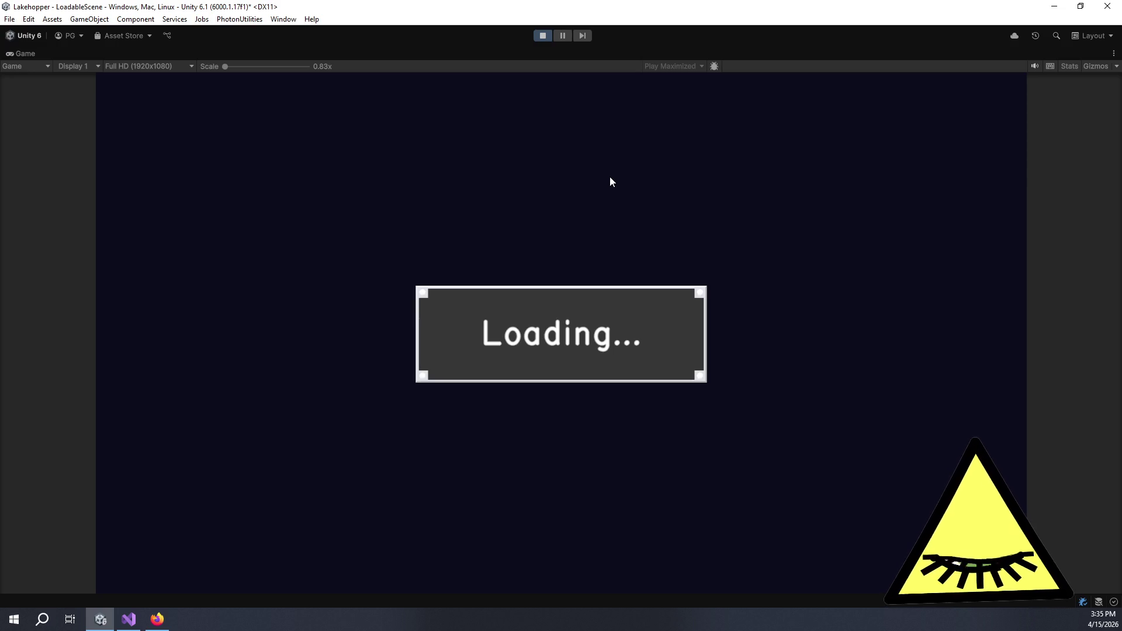
{"action": "key", "text": "Escape"}
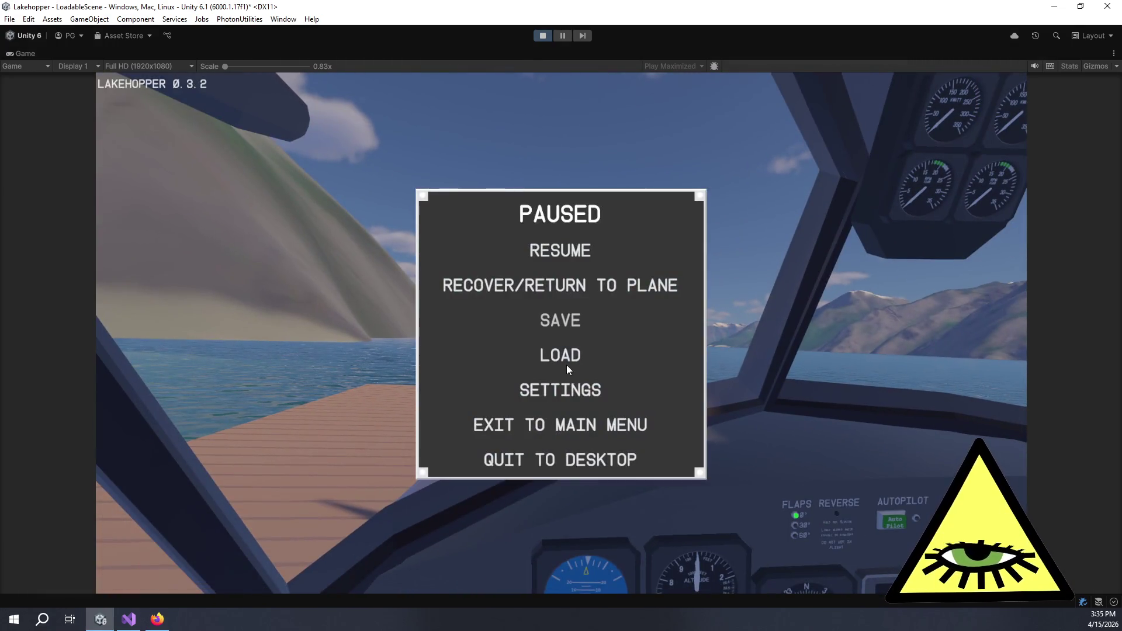
{"action": "left_click", "coordinate": [581, 394]}
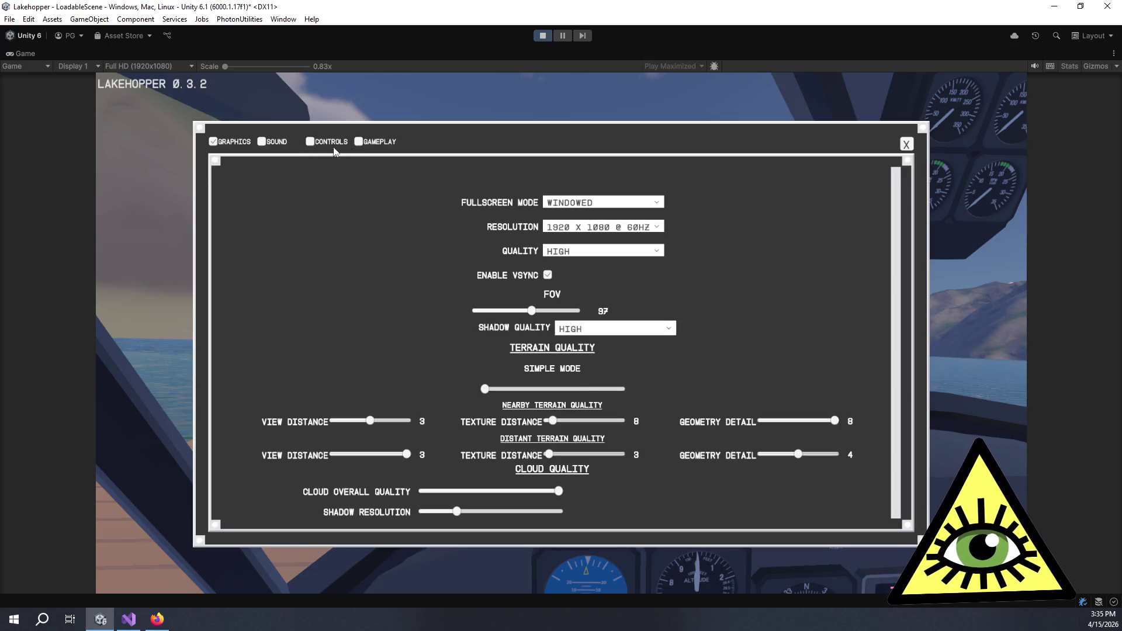
{"action": "left_click", "coordinate": [336, 149]}
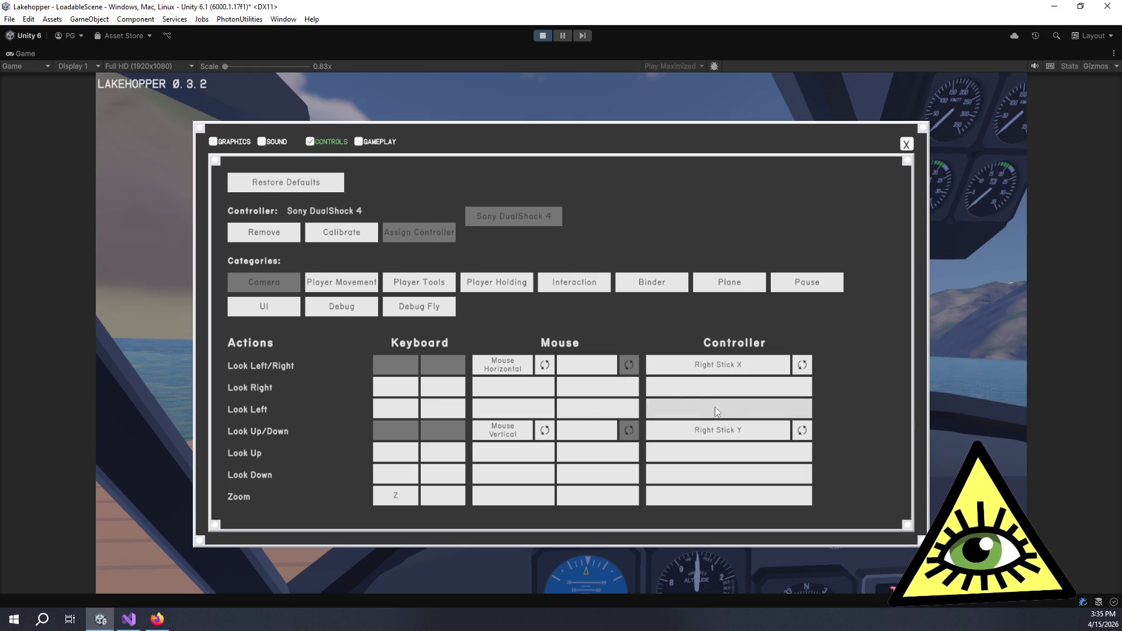
{"action": "left_click", "coordinate": [569, 285]}
{"action": "scroll", "coordinate": [596, 404], "scroll_direction": "down", "scroll_amount": 5}
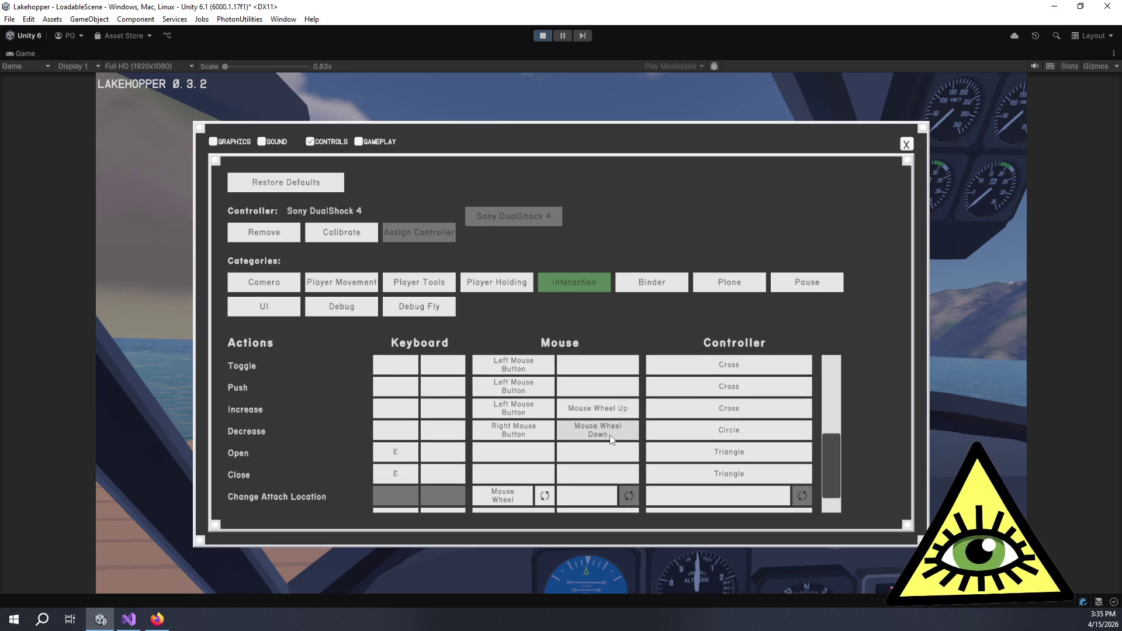
{"action": "scroll", "coordinate": [605, 433], "scroll_direction": "up", "scroll_amount": 5}
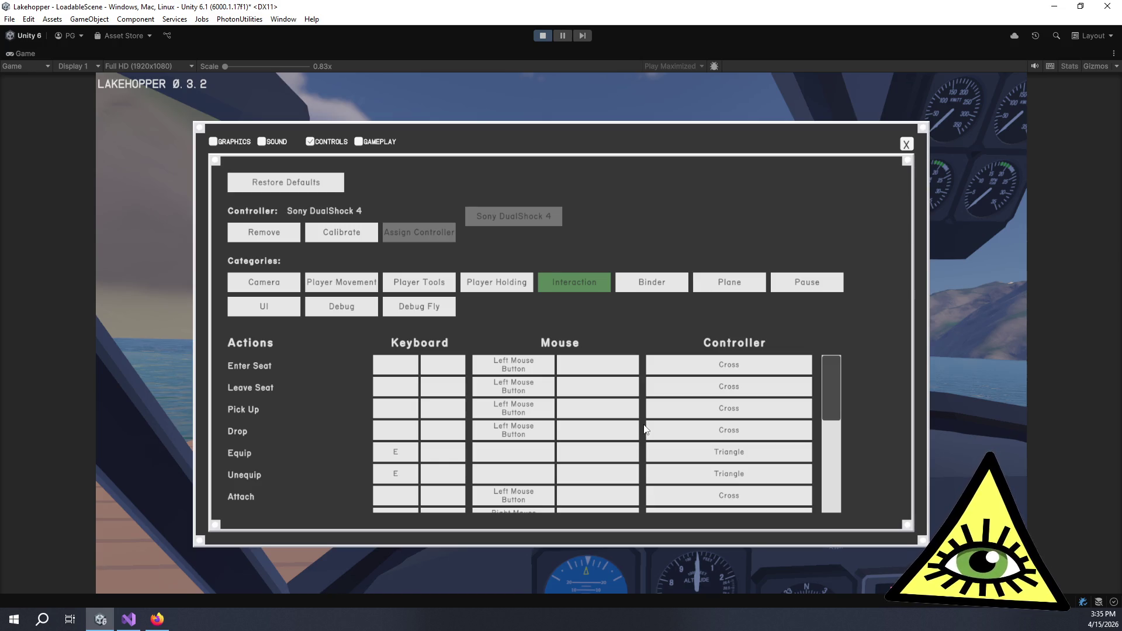
{"action": "scroll", "coordinate": [643, 429], "scroll_direction": "down", "scroll_amount": 5}
{"action": "scroll", "coordinate": [619, 425], "scroll_direction": "down", "scroll_amount": 3}
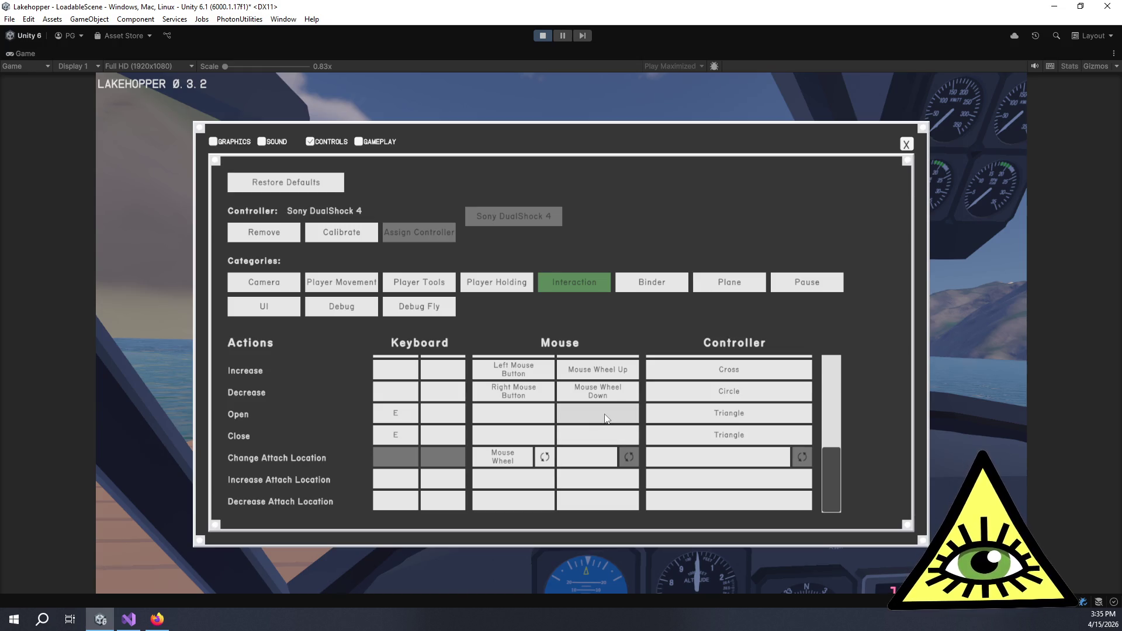
{"action": "scroll", "coordinate": [610, 405], "scroll_direction": "up", "scroll_amount": 1}
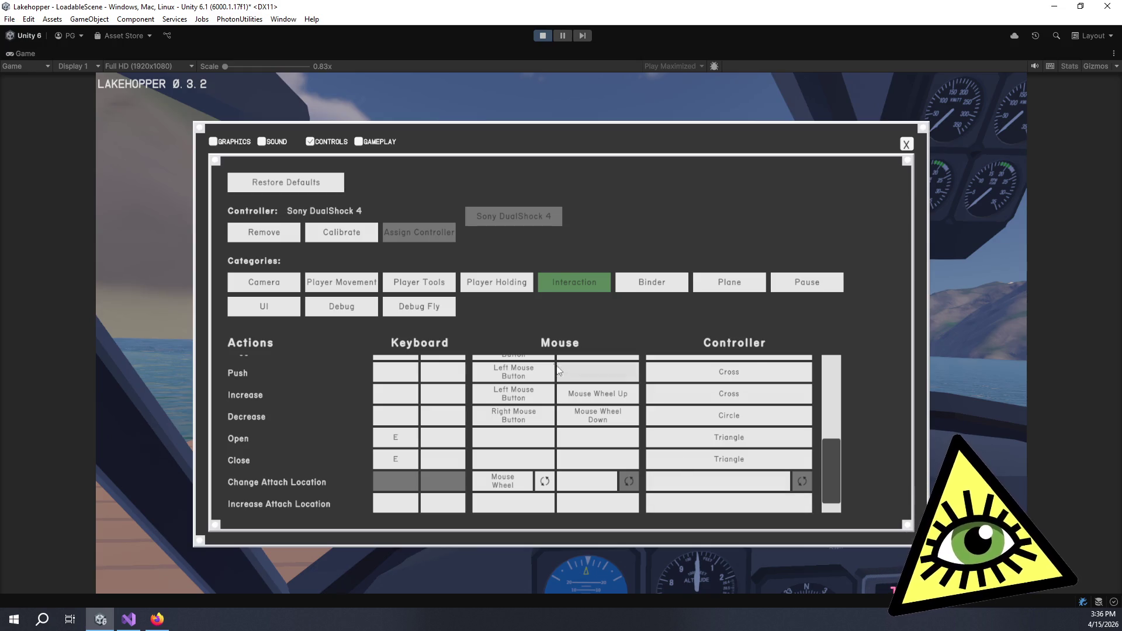
Close settings, quit the game to desktop, and scroll to ControlsSettings' Control Mapper options.
{"action": "left_click", "coordinate": [908, 144]}
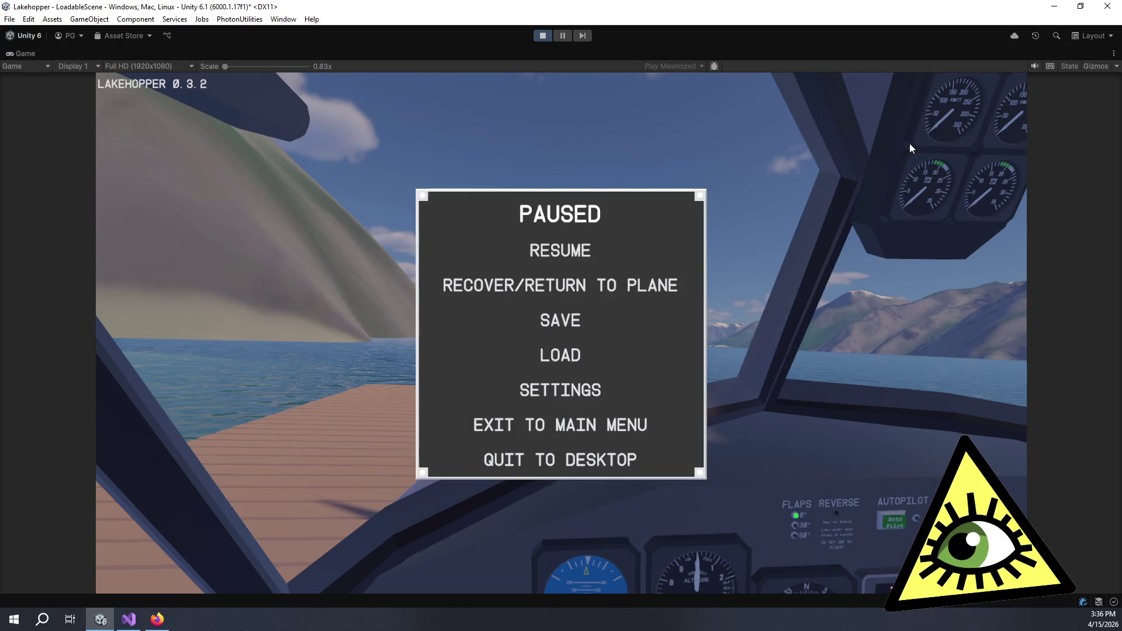
{"action": "left_click", "coordinate": [594, 469]}
{"action": "left_click", "coordinate": [482, 359]}
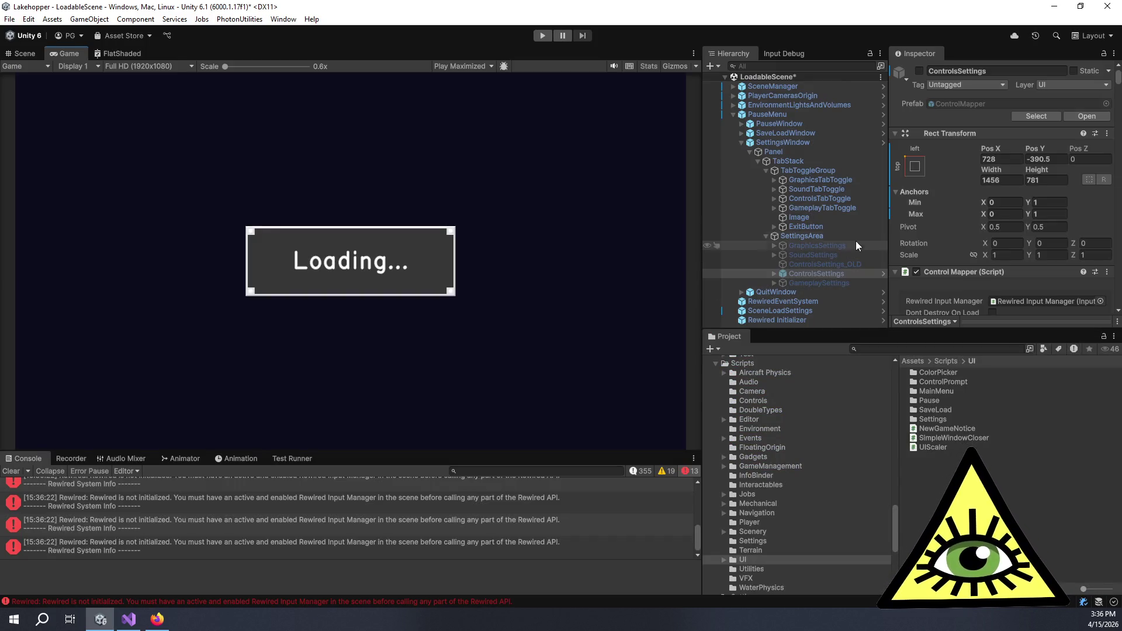
{"action": "scroll", "coordinate": [936, 269], "scroll_direction": "down", "scroll_amount": 4}
{"action": "scroll", "coordinate": [945, 276], "scroll_direction": "down", "scroll_amount": 3}
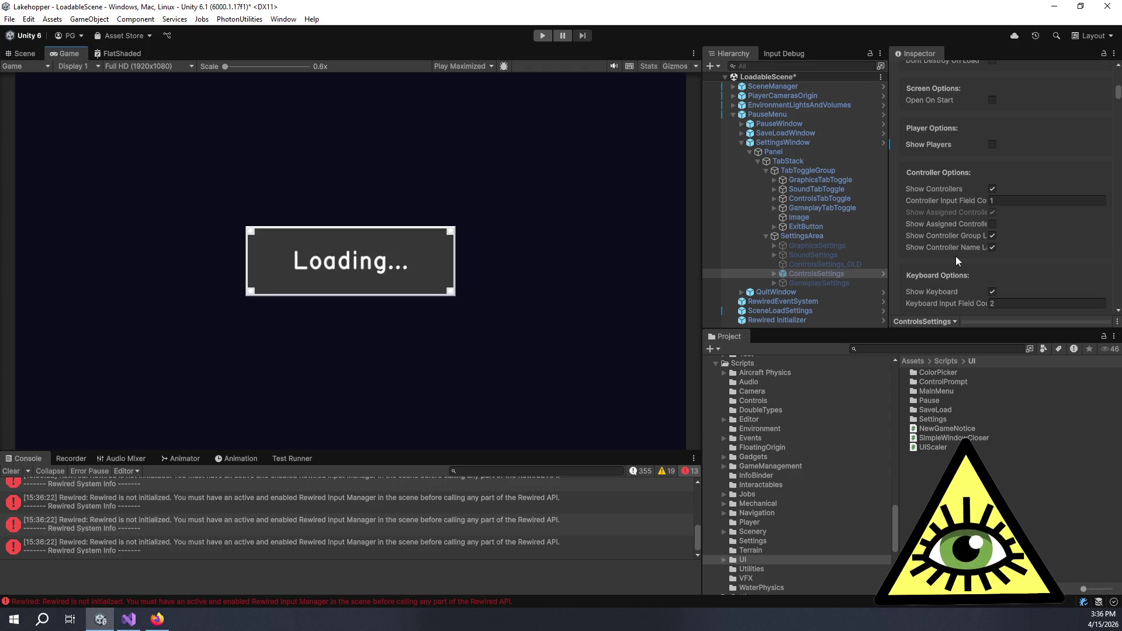
Set the Control Mapper's Keyboard Input Field Count to 1.
{"action": "scroll", "coordinate": [959, 263], "scroll_direction": "down", "scroll_amount": 1}
{"action": "left_click", "coordinate": [964, 270]}
{"action": "type", "text": "1"}
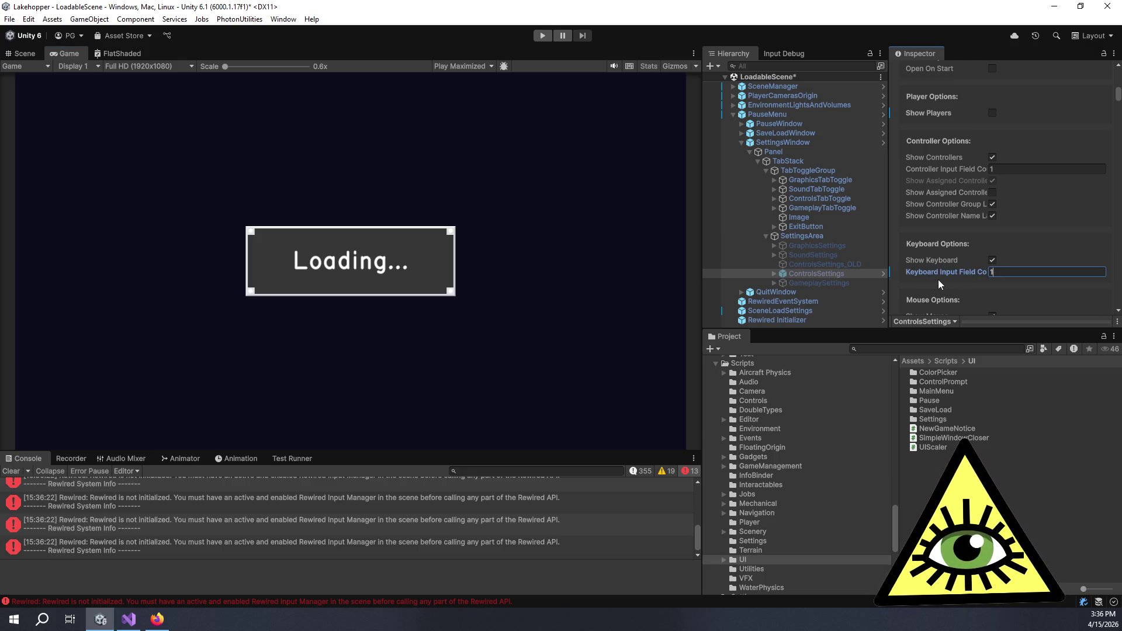
{"action": "type", "text": "2"}
{"action": "scroll", "coordinate": [962, 281], "scroll_direction": "down", "scroll_amount": 4}
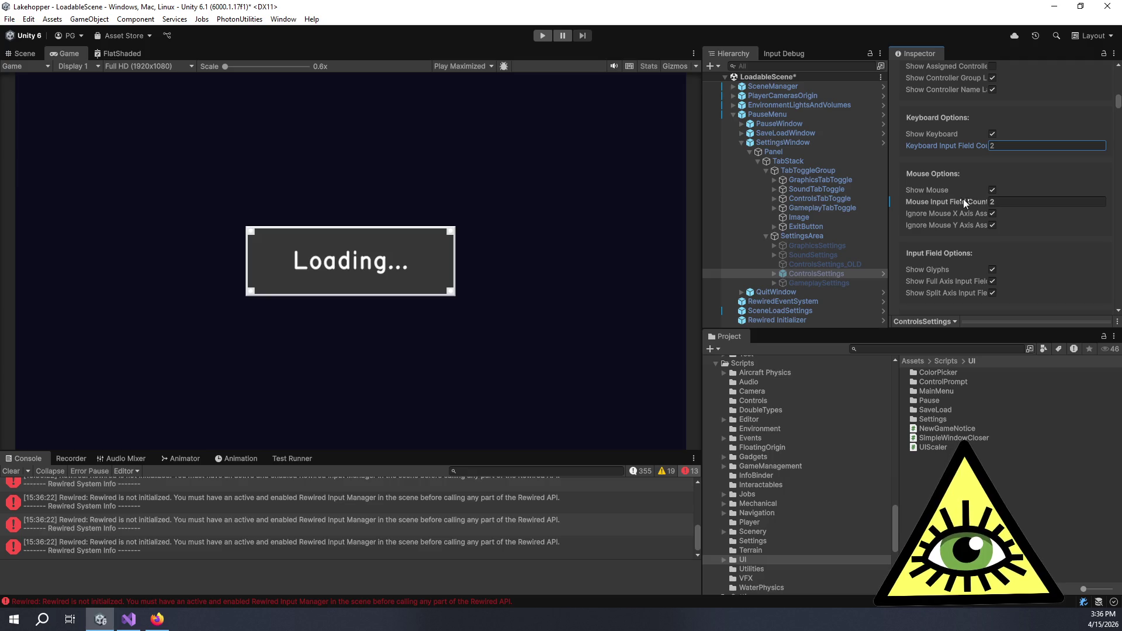
Revert the Mouse Input Field Count override, review the settings, and select Controller Input Field Count.
{"action": "right_click", "coordinate": [963, 200]}
{"action": "left_click", "coordinate": [984, 270]}
{"action": "scroll", "coordinate": [955, 240], "scroll_direction": "down", "scroll_amount": 6}
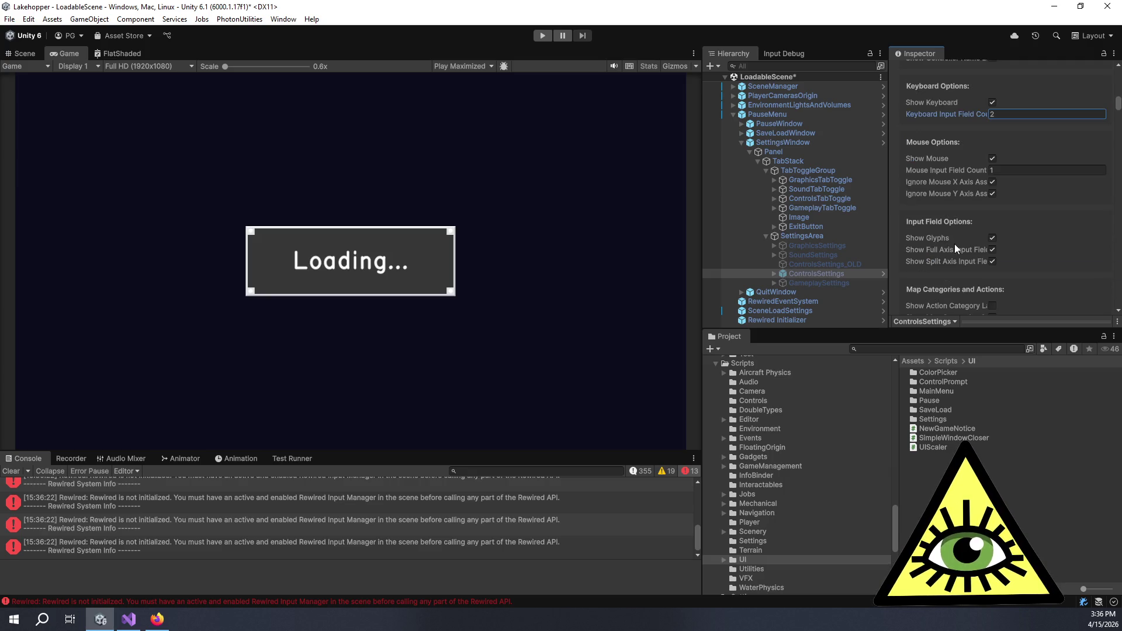
{"action": "scroll", "coordinate": [909, 215], "scroll_direction": "down", "scroll_amount": 10}
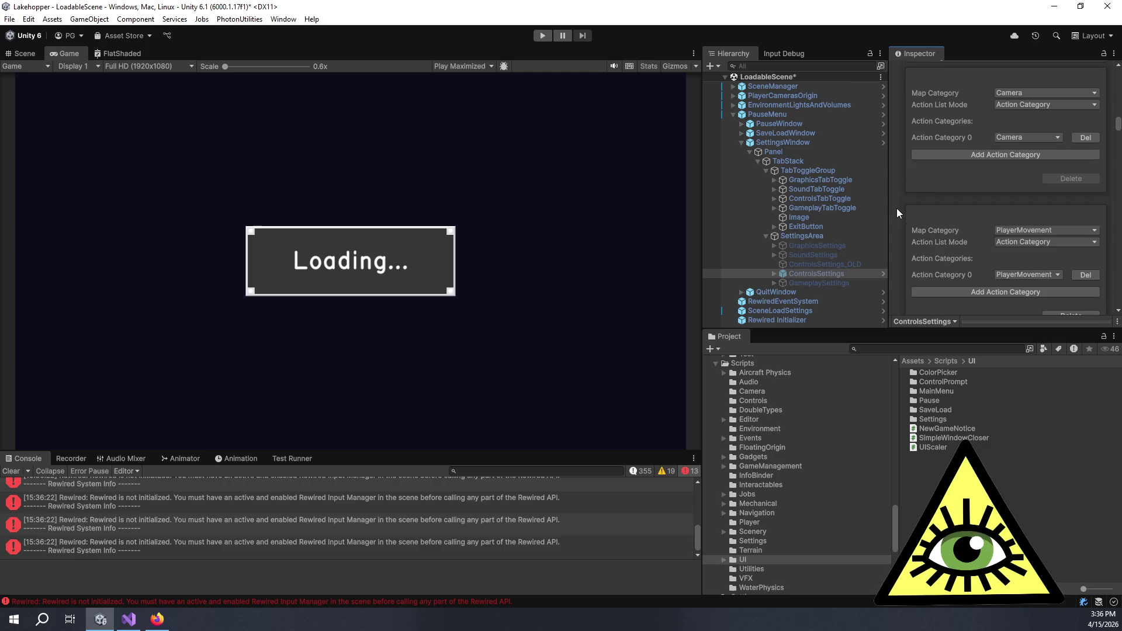
{"action": "scroll", "coordinate": [903, 225], "scroll_direction": "down", "scroll_amount": 6}
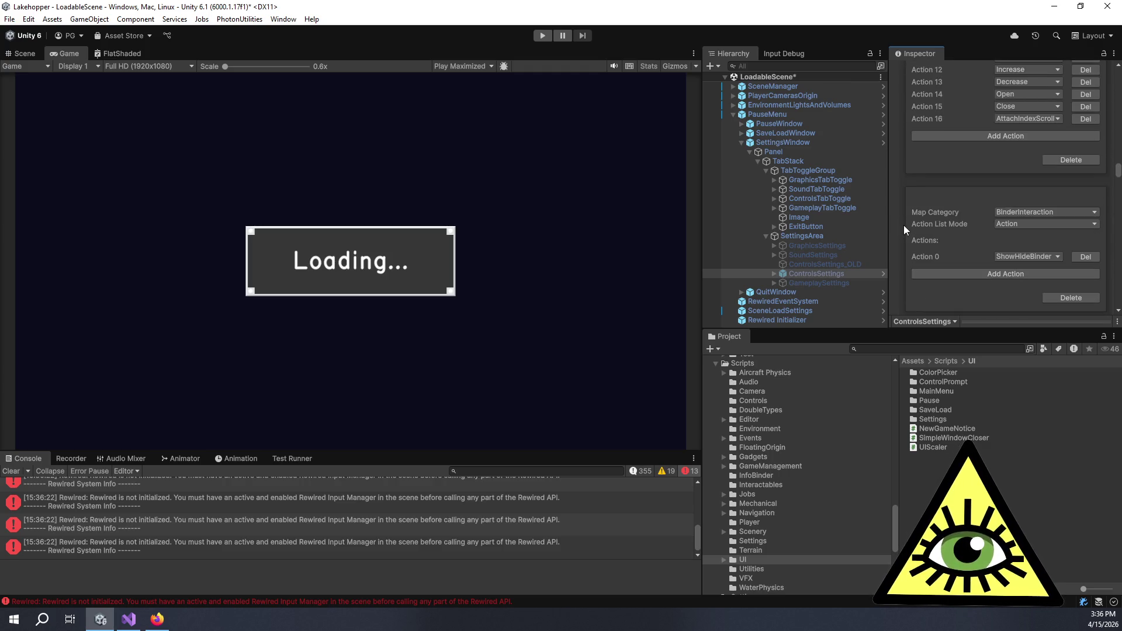
{"action": "scroll", "coordinate": [904, 228], "scroll_direction": "down", "scroll_amount": 15}
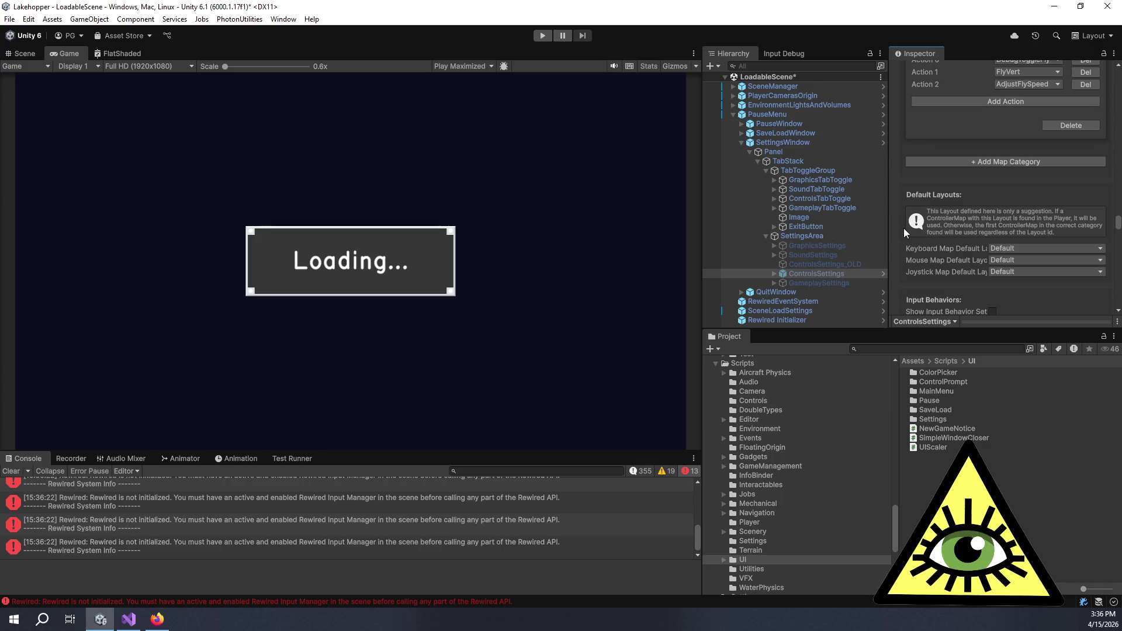
{"action": "scroll", "coordinate": [903, 228], "scroll_direction": "down", "scroll_amount": 7}
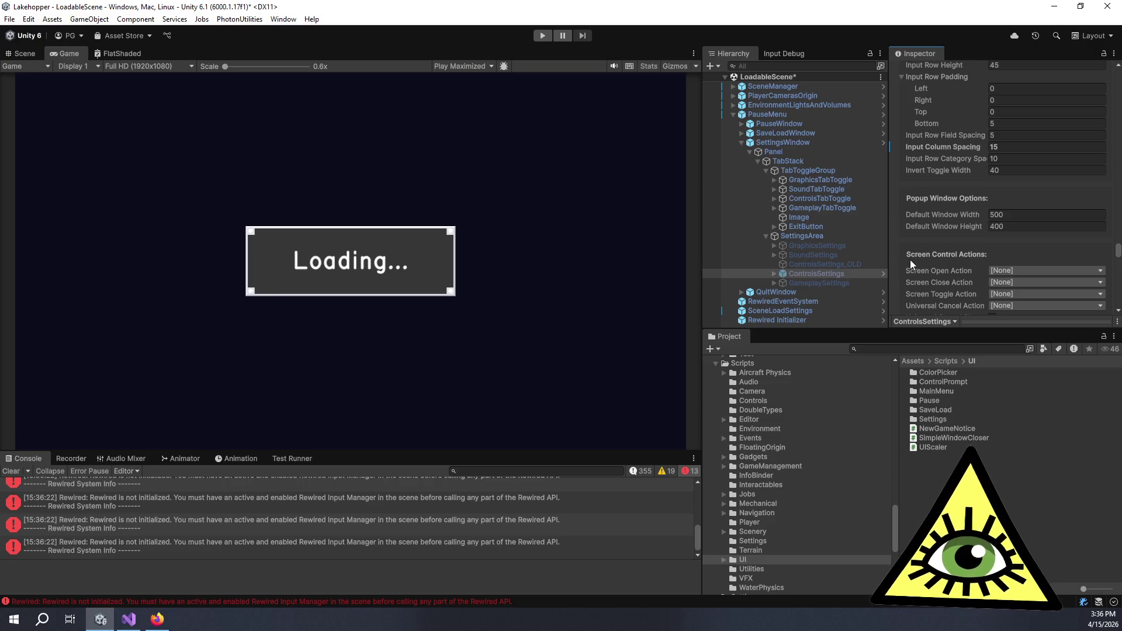
{"action": "scroll", "coordinate": [910, 260], "scroll_direction": "up", "scroll_amount": 20}
{"action": "scroll", "coordinate": [909, 256], "scroll_direction": "up", "scroll_amount": 10}
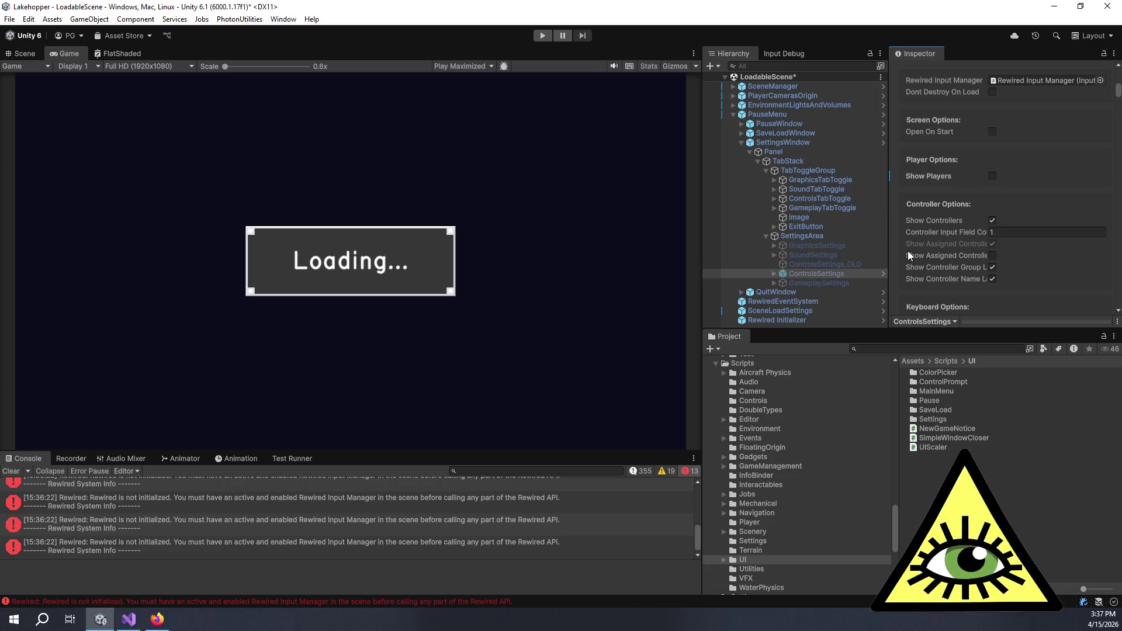
{"action": "left_click", "coordinate": [991, 232]}
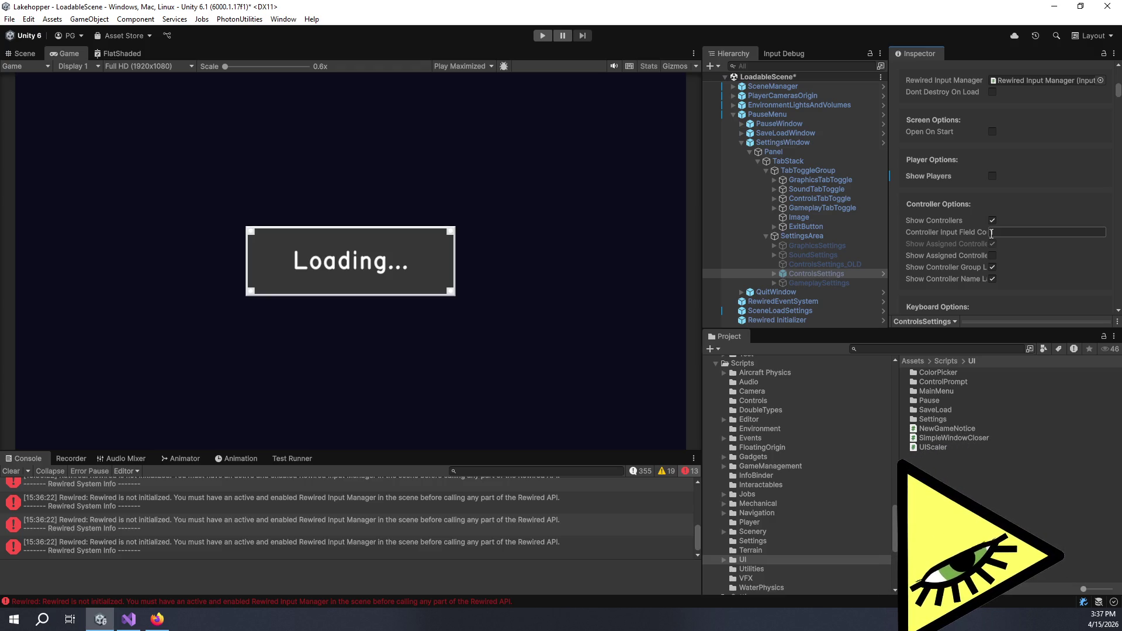
{"action": "type", "text": "1"}
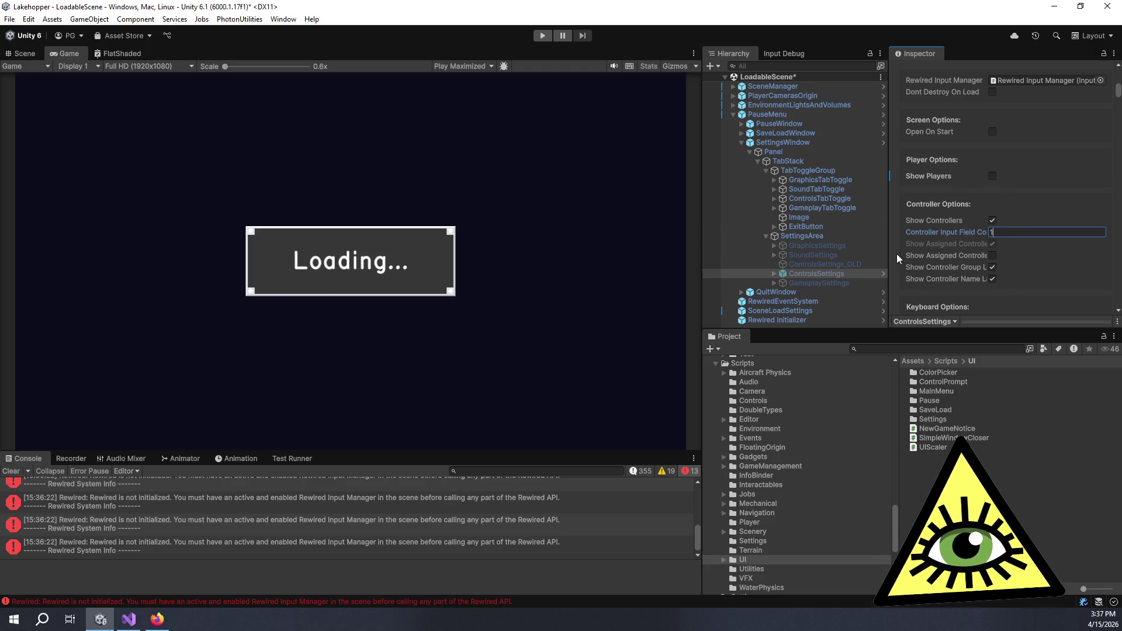
{"action": "scroll", "coordinate": [901, 256], "scroll_direction": "down", "scroll_amount": 5}
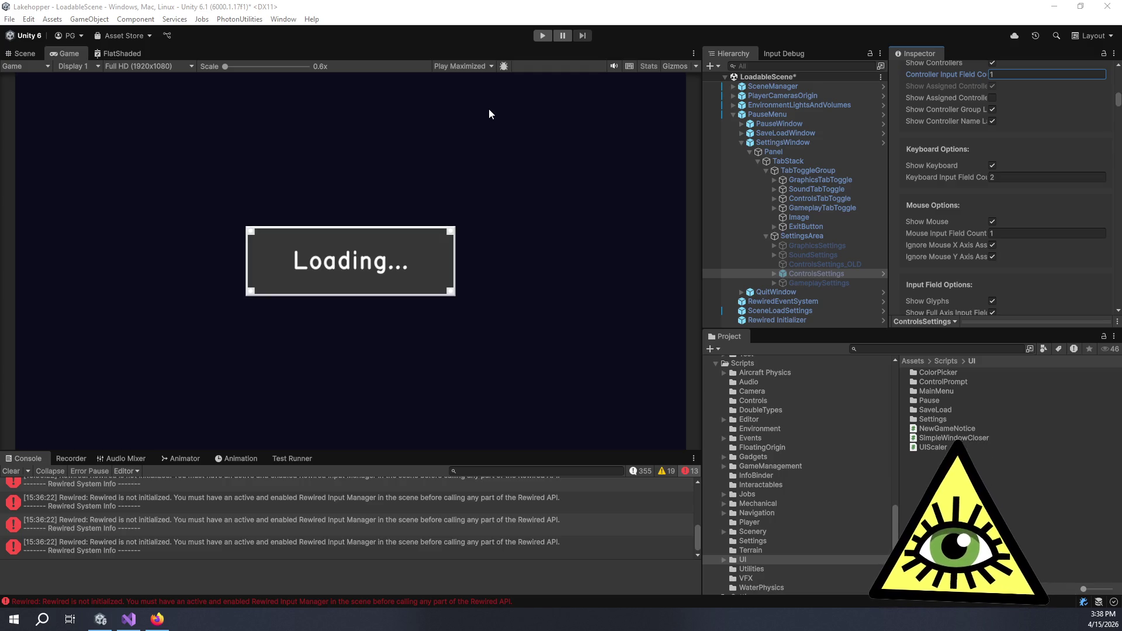
{"action": "key", "text": "alt+Tab"}
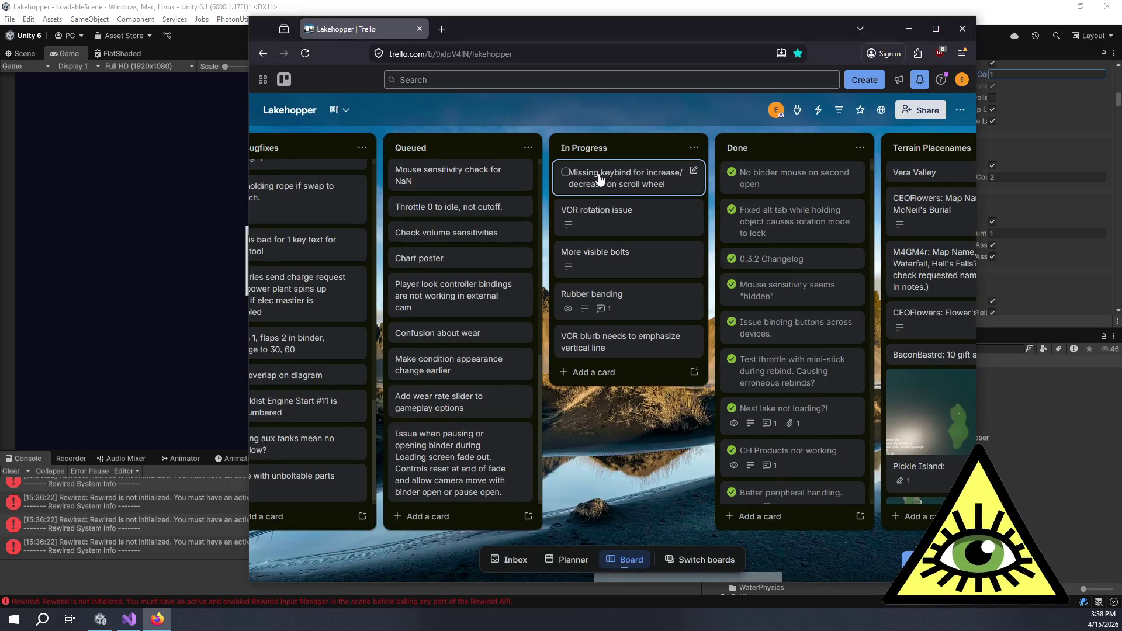
Complete the scroll-wheel keybind card, drag it to Done, and bring up Steam's Lakehopper 0.3.2 news post.
{"action": "left_click", "coordinate": [566, 172]}
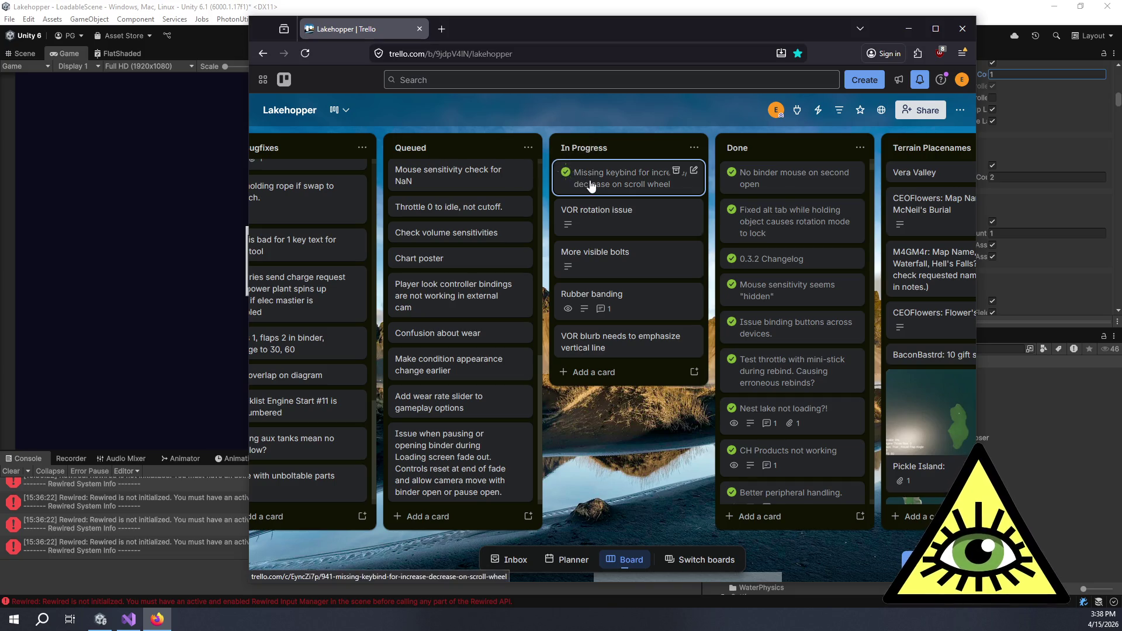
{"action": "mouse_move", "coordinate": [591, 185]}
{"action": "left_mouse_down"}
{"action": "mouse_move", "coordinate": [822, 158]}
{"action": "mouse_move", "coordinate": [771, 166]}
{"action": "mouse_move", "coordinate": [763, 180]}
{"action": "left_mouse_up"}
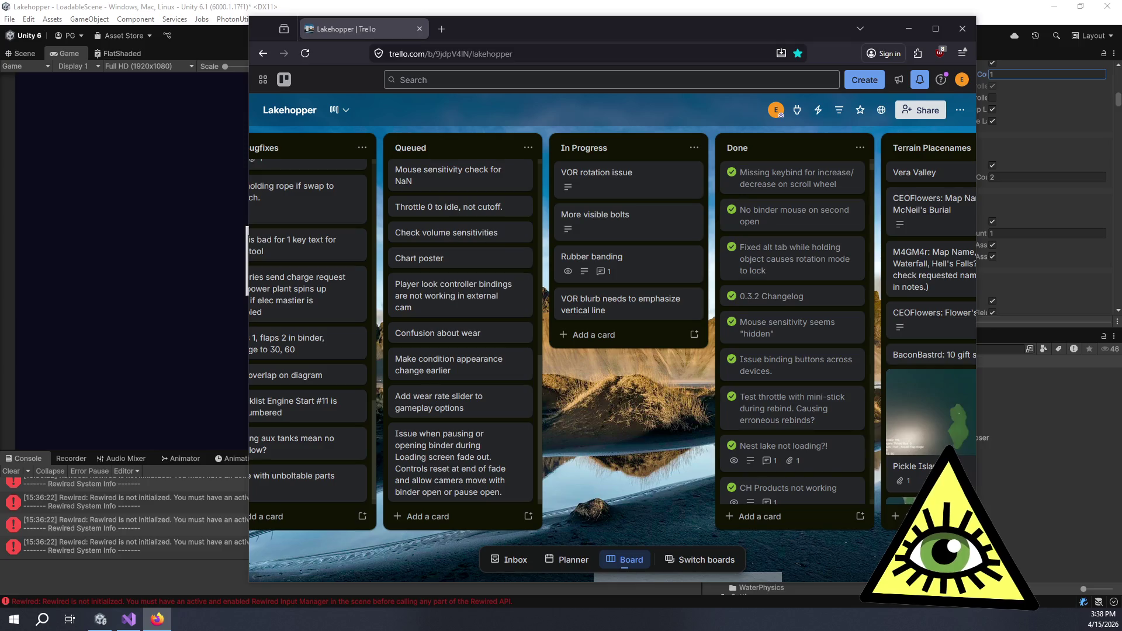
{"action": "mouse_move", "coordinate": [1121, 61]}
{"action": "left_mouse_down"}
{"action": "mouse_move", "coordinate": [617, 61]}
{"action": "mouse_move", "coordinate": [683, 62]}
{"action": "left_mouse_up"}
{"action": "scroll", "coordinate": [656, 306], "scroll_direction": "down", "scroll_amount": 15}
Open the '0.3.2 Beta: Peripheral Feedback' thread from the news post and scroll to its two comments.
{"action": "scroll", "coordinate": [657, 330], "scroll_direction": "up", "scroll_amount": 10}
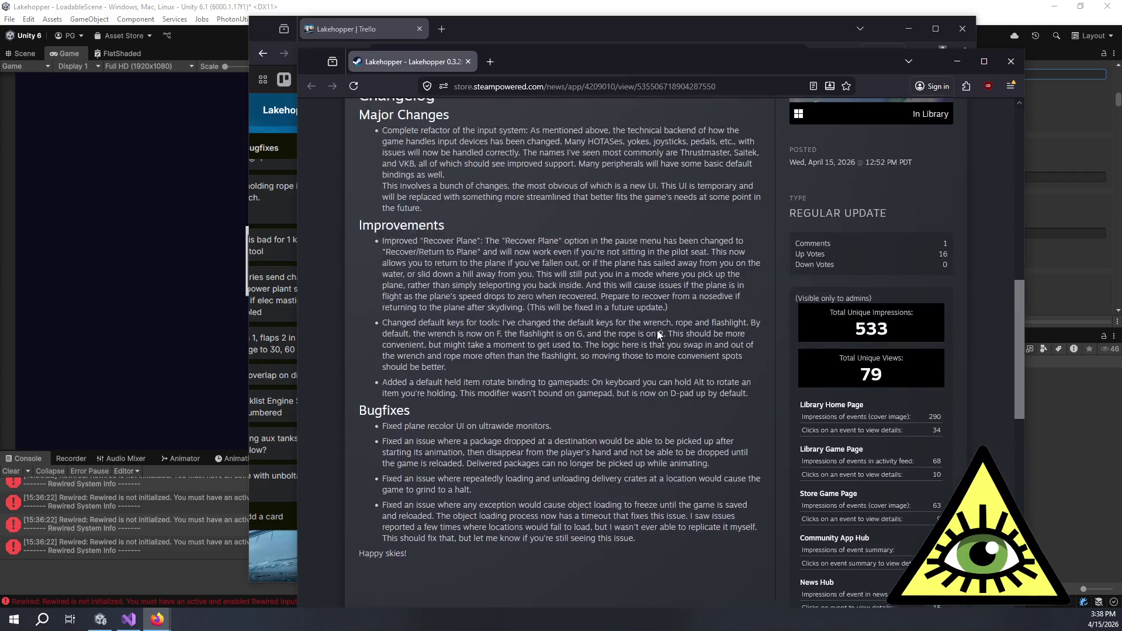
{"action": "scroll", "coordinate": [623, 356], "scroll_direction": "up", "scroll_amount": 4}
{"action": "left_click", "coordinate": [555, 246]}
{"action": "scroll", "coordinate": [573, 262], "scroll_direction": "down", "scroll_amount": 8}
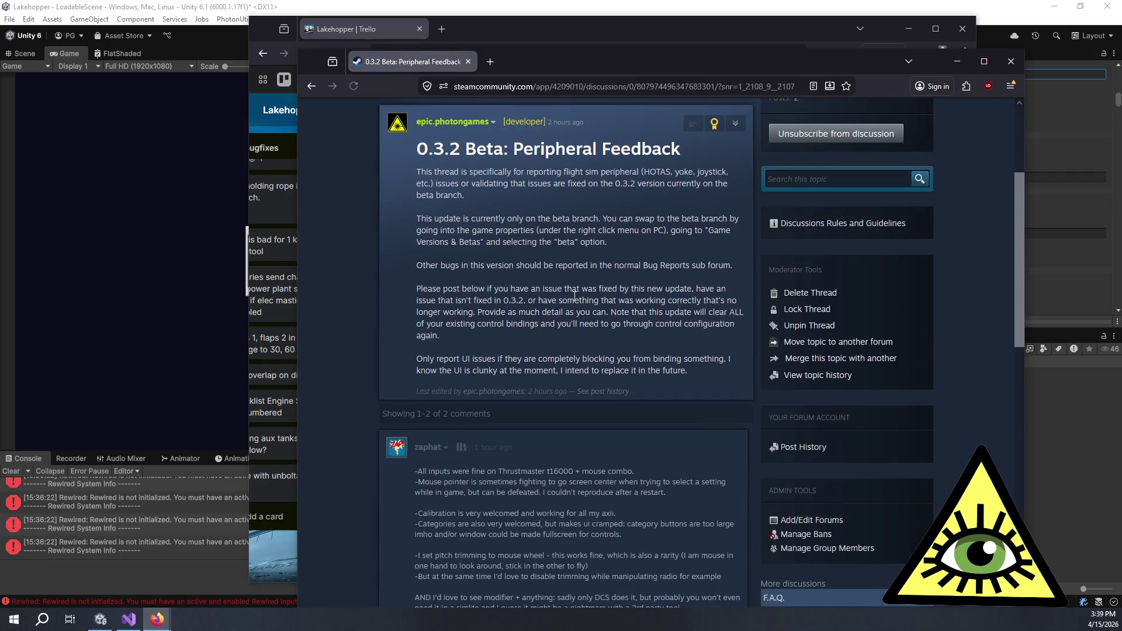
{"action": "scroll", "coordinate": [595, 268], "scroll_direction": "down", "scroll_amount": 6}
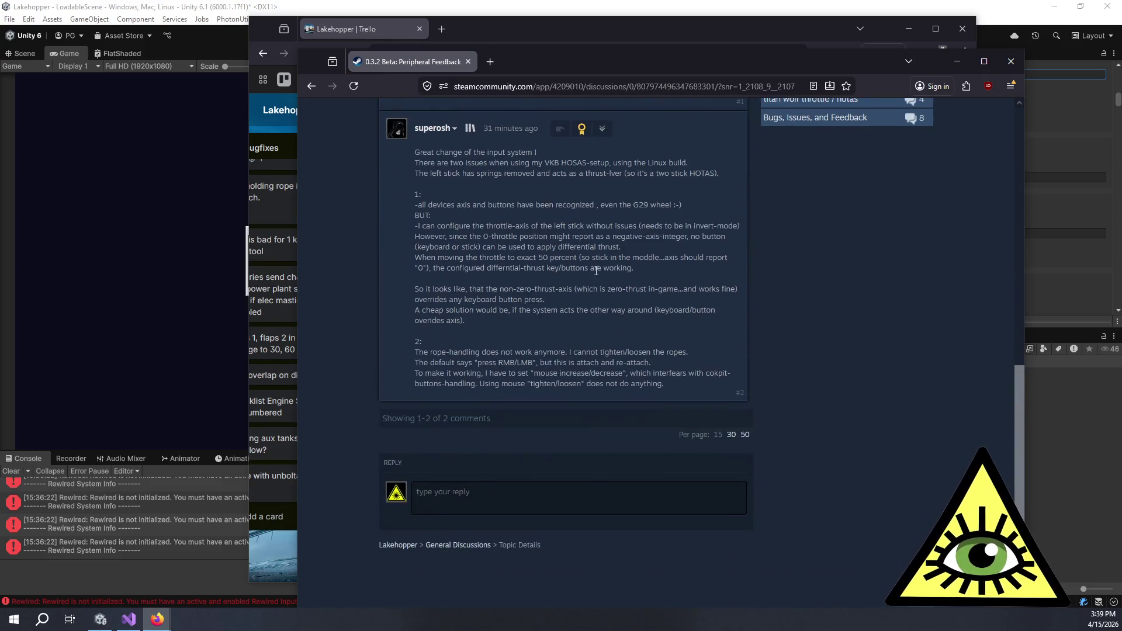
{"action": "scroll", "coordinate": [595, 269], "scroll_direction": "up", "scroll_amount": 2}
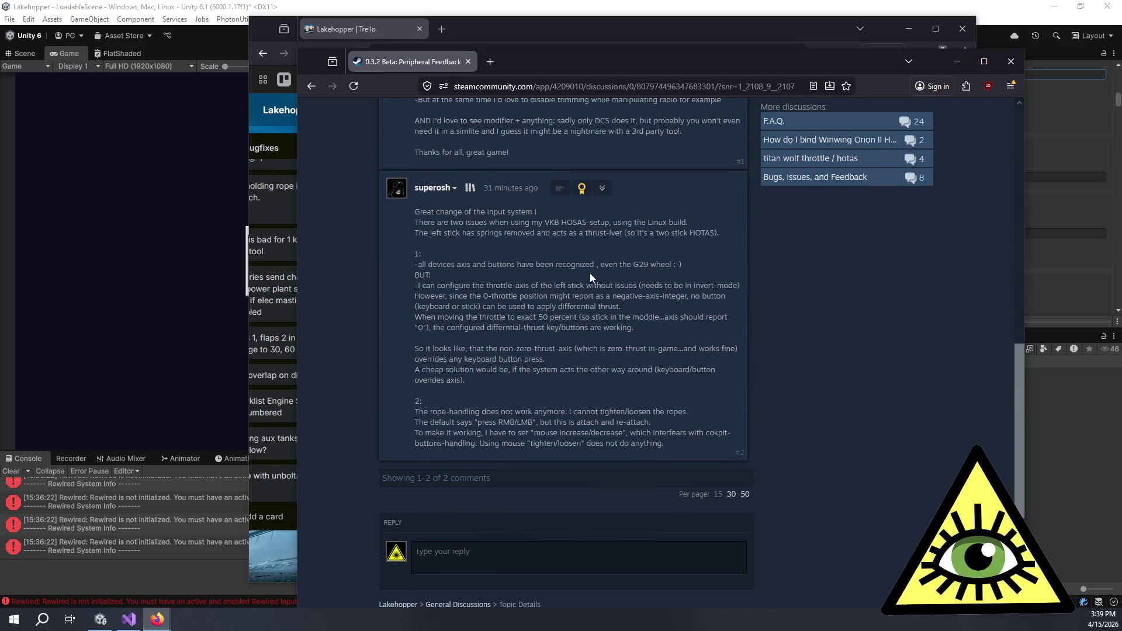
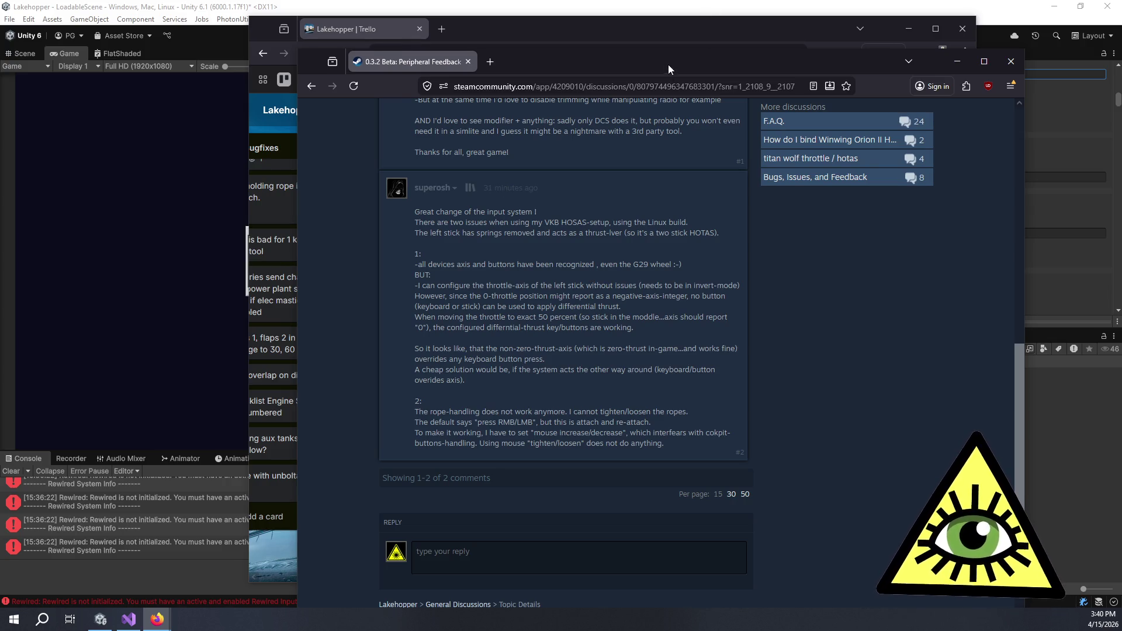
Close the Steam '0.3.2 Beta: Peripheral Feedback' discussion window.
{"action": "left_click", "coordinate": [1011, 60]}
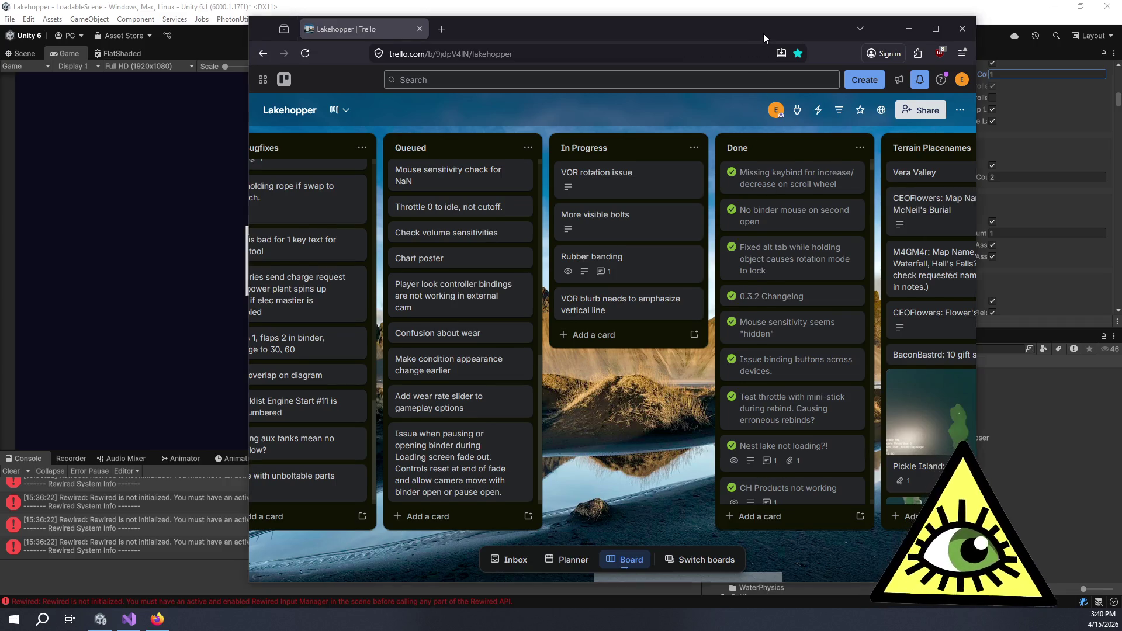
Snap the Lakehopper Trello board window to full screen, then switch to Unity.
{"action": "left_click_drag", "start_coordinate": [764, 33], "coordinate": [742, 4]}
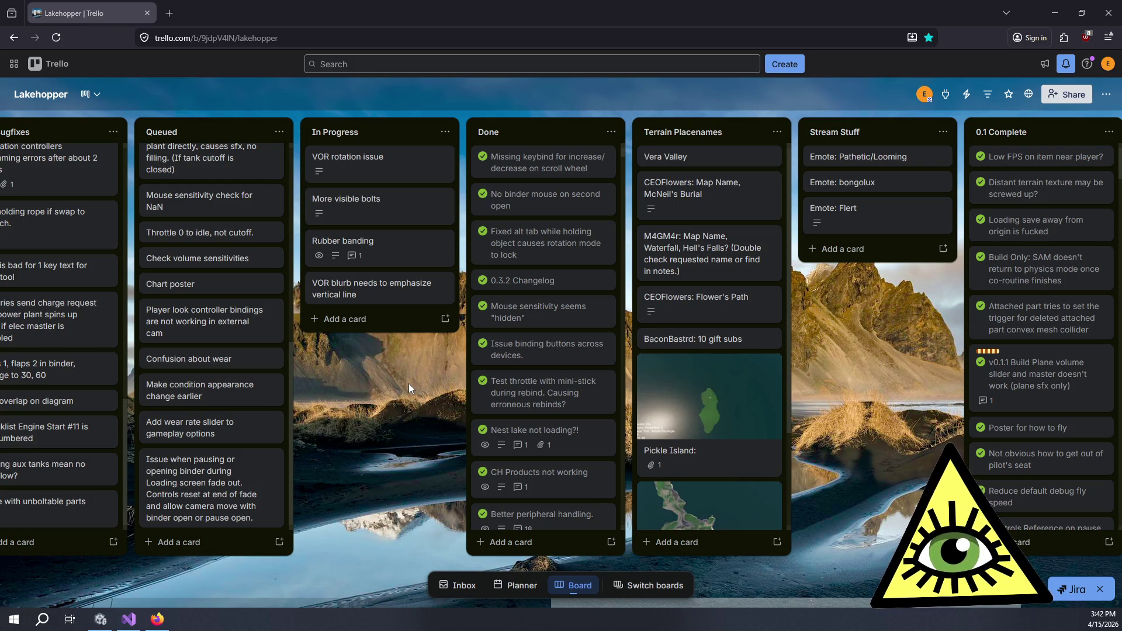
{"action": "key", "text": "alt+Tab"}
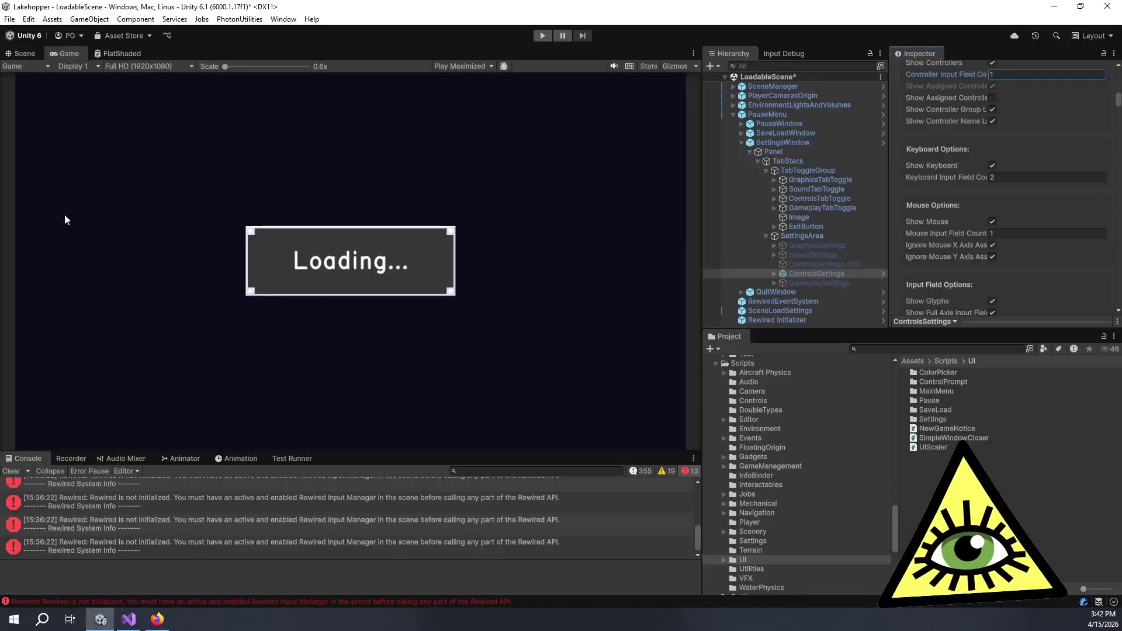
Change the Player version in Project Settings from 0.3.2 to 0.3.2.1.
{"action": "left_click", "coordinate": [35, 21]}
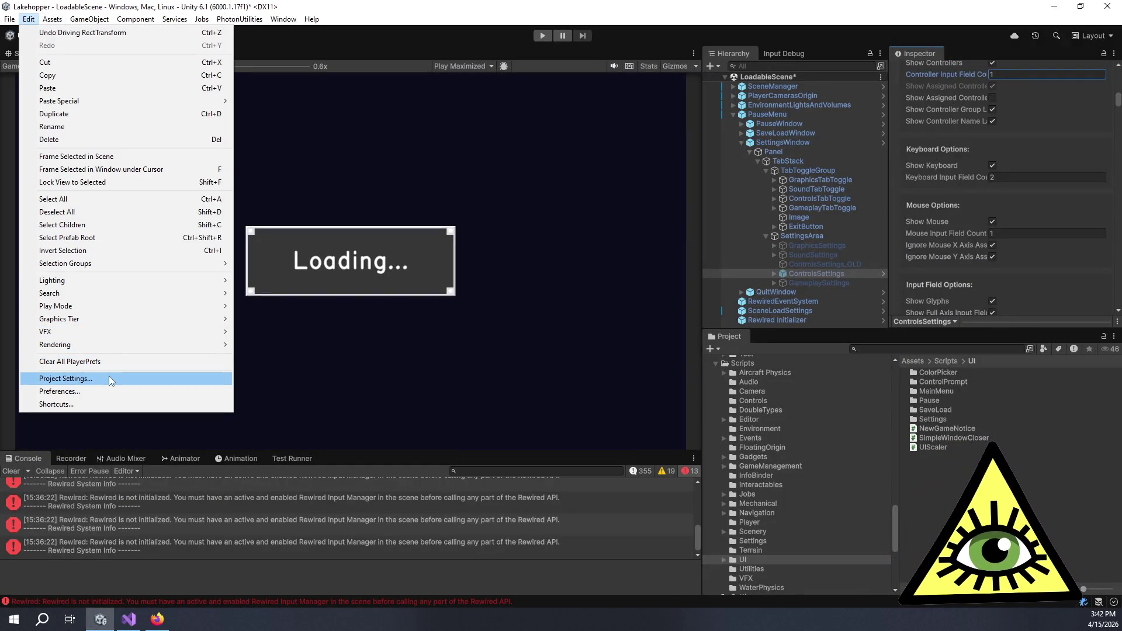
{"action": "left_click", "coordinate": [109, 378]}
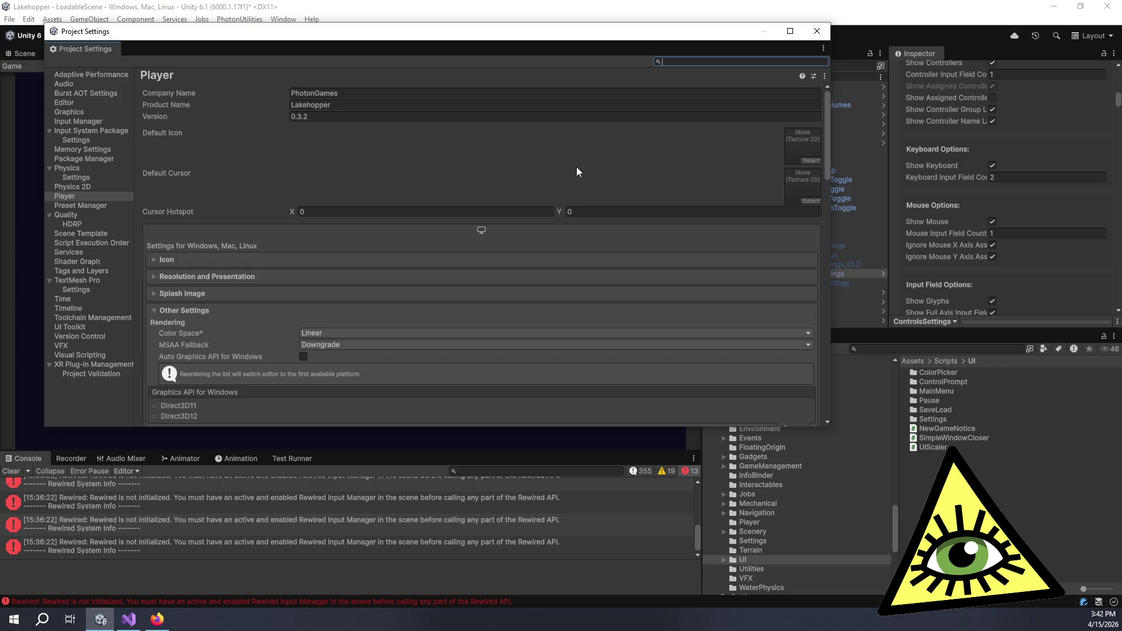
{"action": "double_click", "coordinate": [350, 116]}
{"action": "left_click", "coordinate": [350, 117]}
{"action": "type", "text": ".1"}
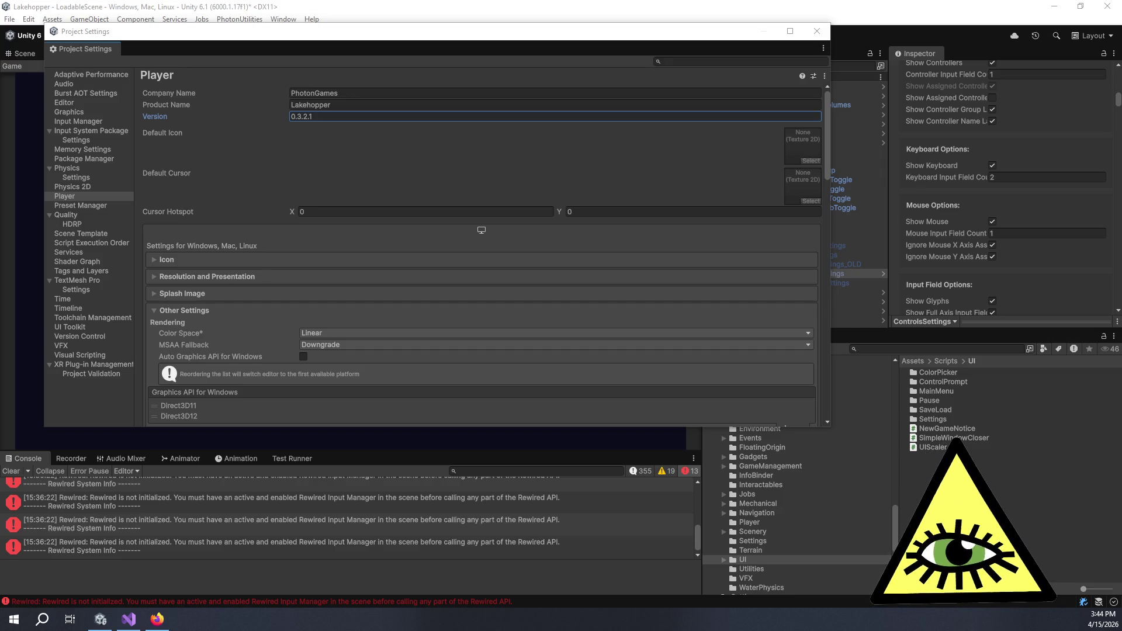
{"action": "key", "text": "alt+Tab"}
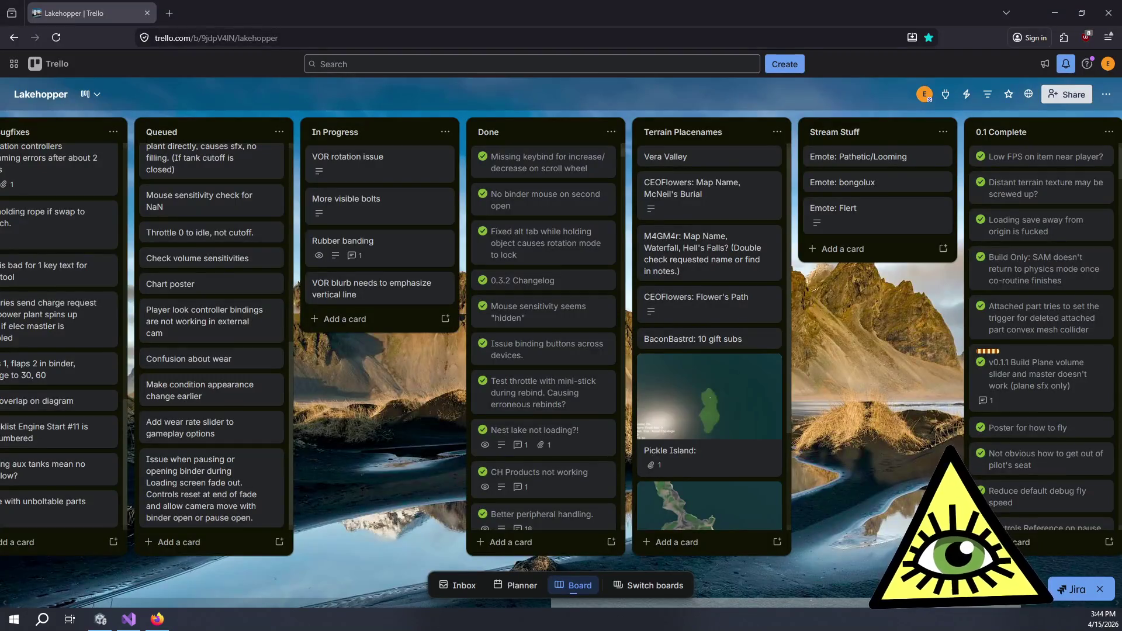
{"action": "key", "text": "alt+Tab"}
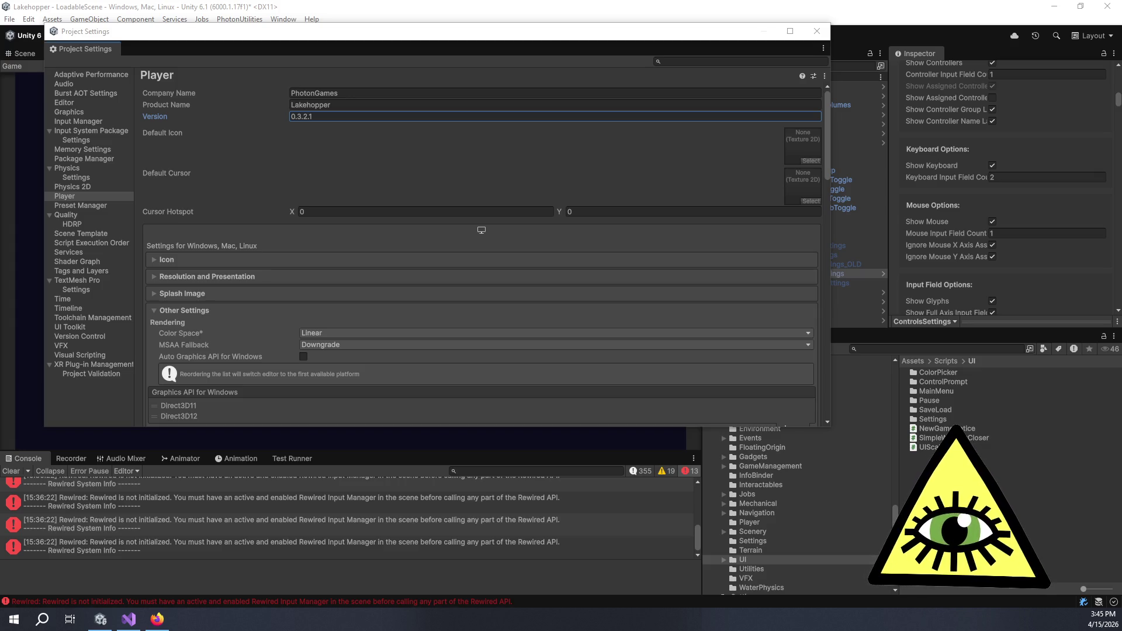
Finish editing the 0.3.2.1 version number and close Project Settings.
{"action": "left_click", "coordinate": [284, 162]}
{"action": "left_click", "coordinate": [323, 115]}
{"action": "key", "text": "alt+Tab"}
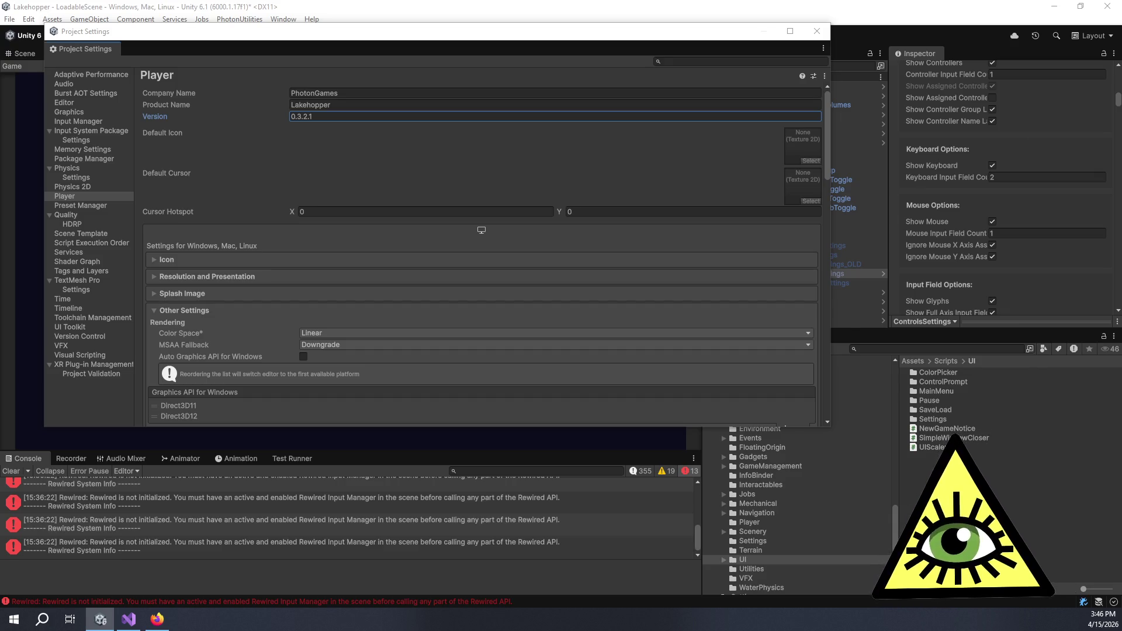
{"action": "left_click", "coordinate": [817, 31]}
Open the Rewired Editor from the Rewired Initializer and view the Windows platform settings.
{"action": "left_click", "coordinate": [801, 321]}
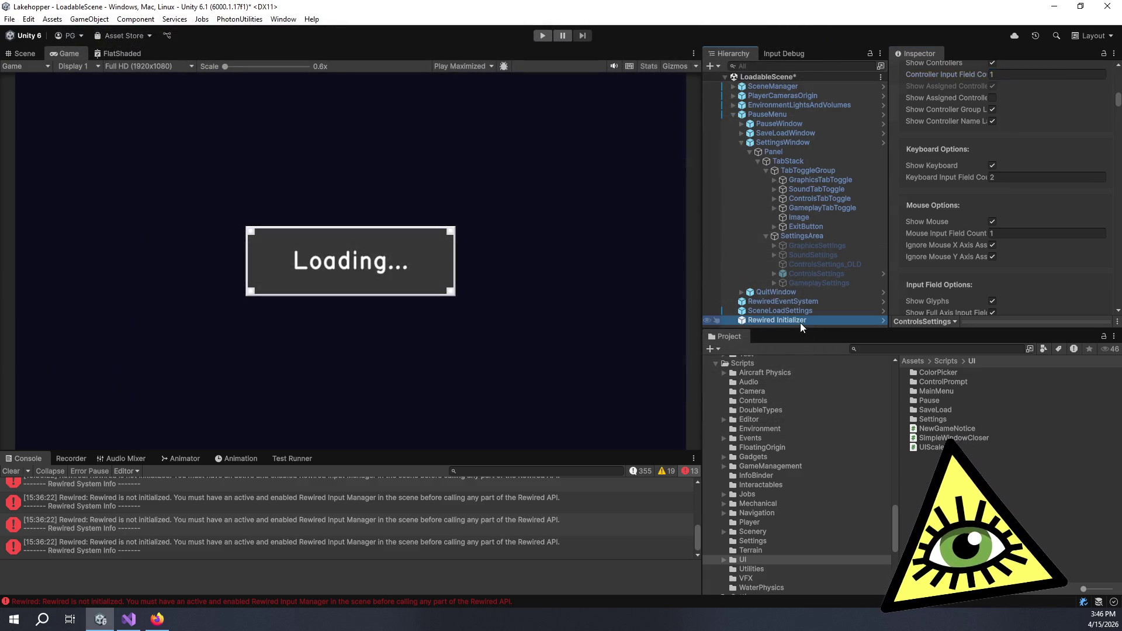
{"action": "left_click", "coordinate": [981, 251]}
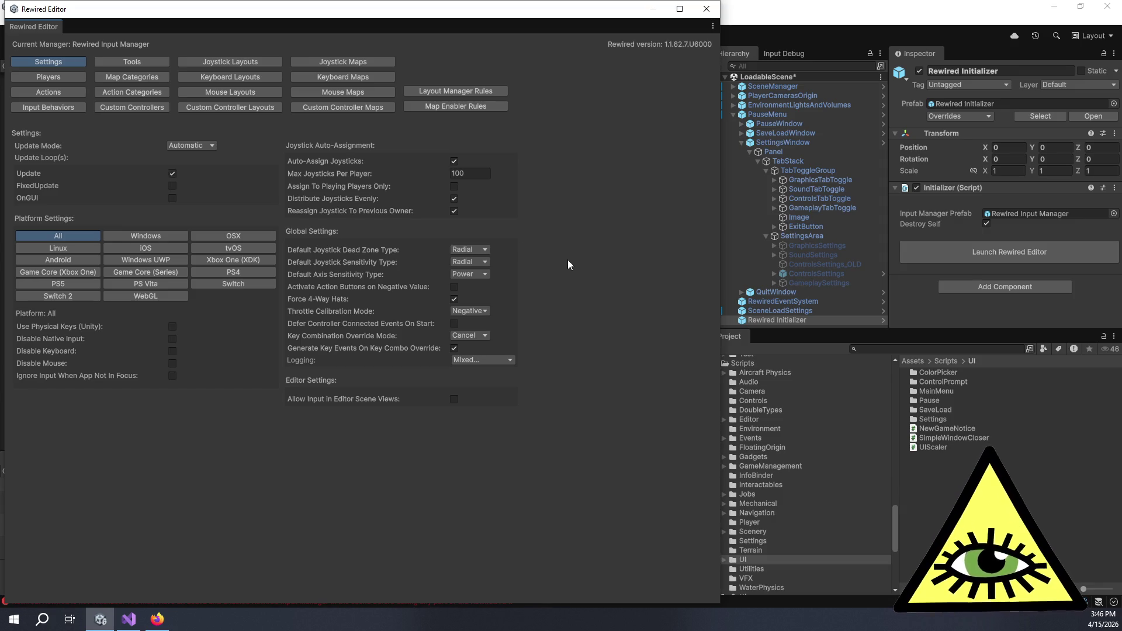
{"action": "left_click", "coordinate": [124, 233]}
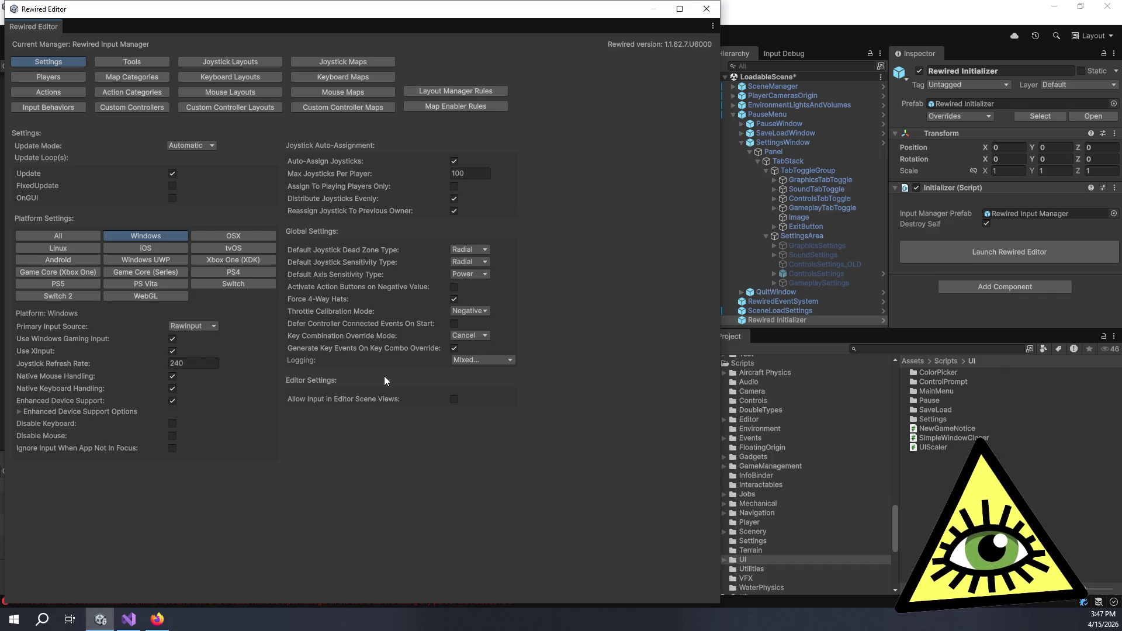
On the Joystick Maps page, inspect the HOTAS, Flight Yoke and Flight Pedals templates.
{"action": "left_click", "coordinate": [342, 63]}
{"action": "left_click", "coordinate": [84, 179]}
{"action": "scroll", "coordinate": [183, 209], "scroll_direction": "down", "scroll_amount": 2}
{"action": "left_click", "coordinate": [97, 189]}
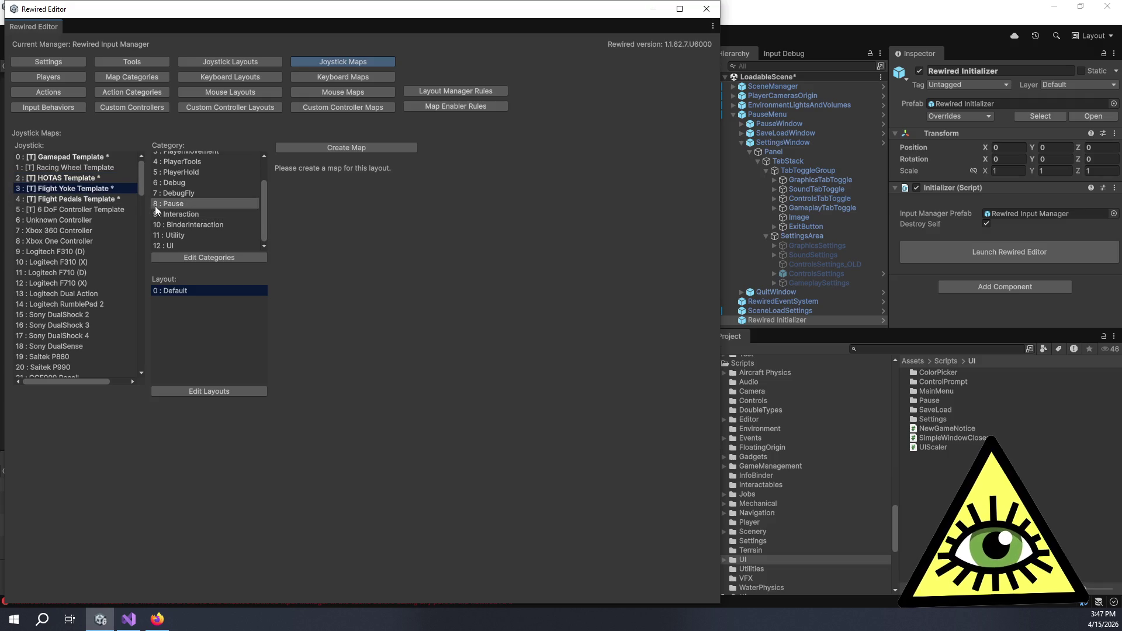
{"action": "left_click", "coordinate": [109, 199]}
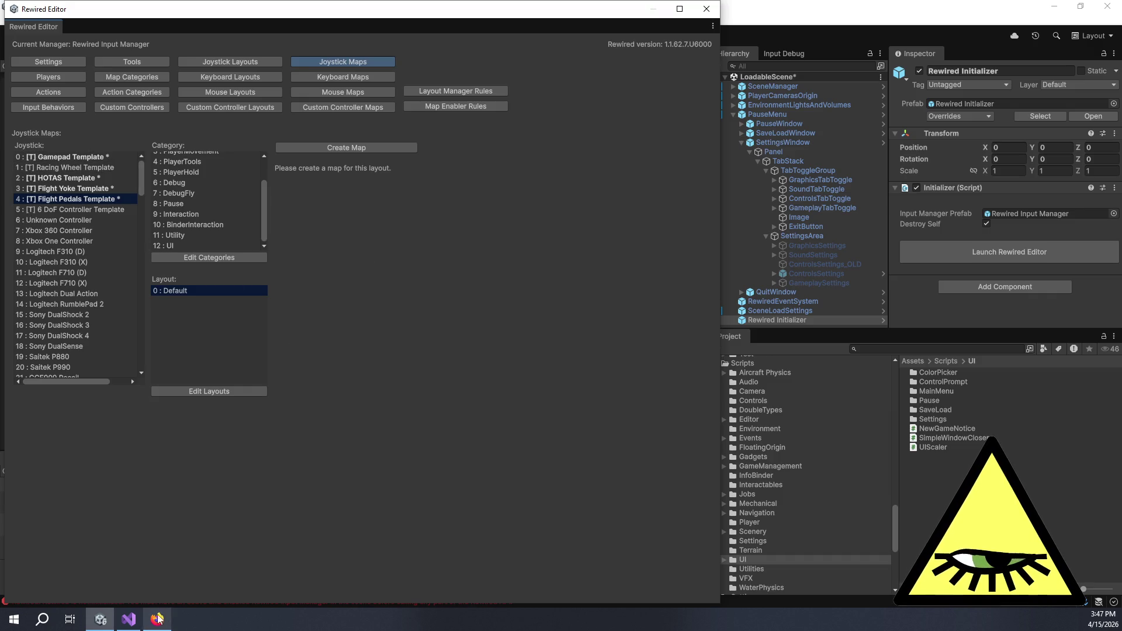
{"action": "left_click", "coordinate": [132, 617]}
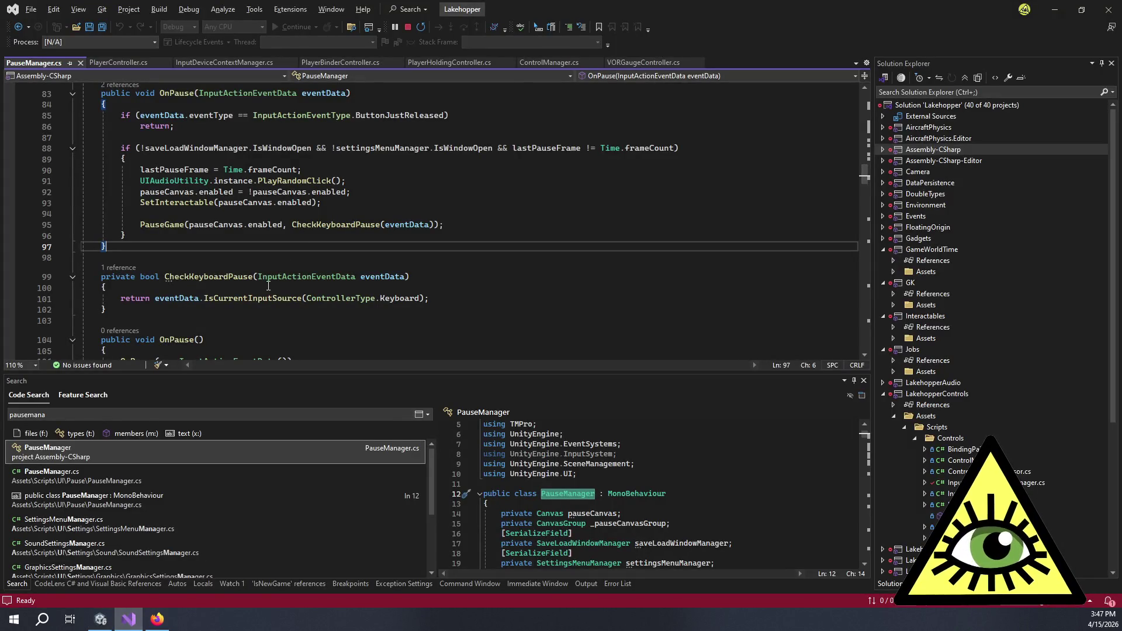
Open InputDeviceContextManager.cs and scroll to the SetDeviceContext method.
{"action": "scroll", "coordinate": [292, 263], "scroll_direction": "up", "scroll_amount": 7}
{"action": "scroll", "coordinate": [314, 245], "scroll_direction": "down", "scroll_amount": 14}
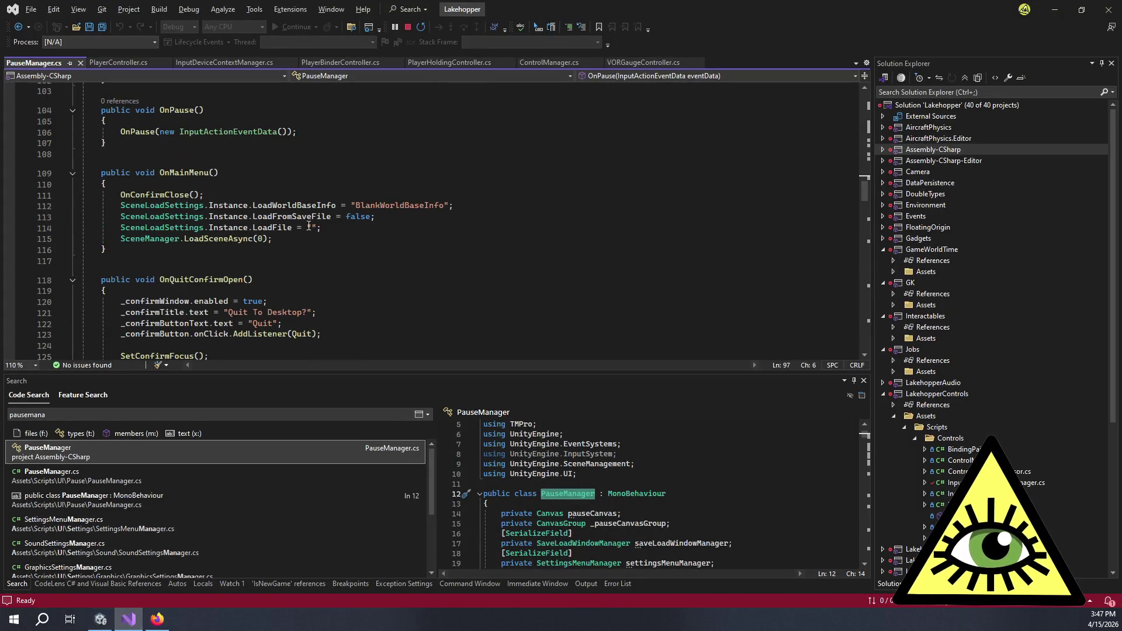
{"action": "left_click", "coordinate": [244, 64]}
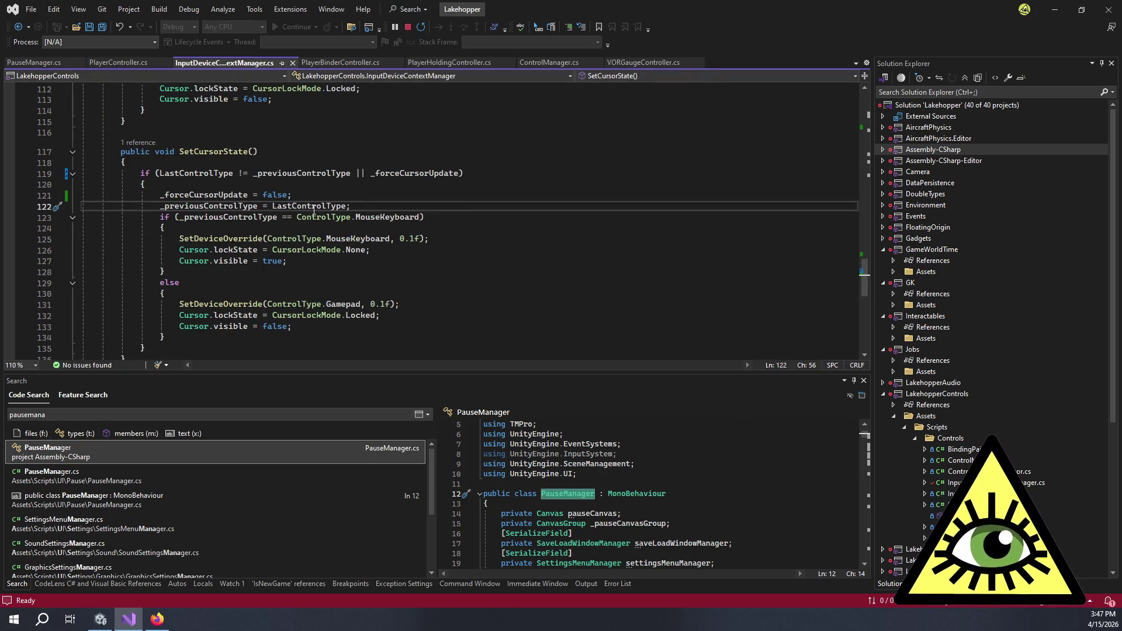
{"action": "scroll", "coordinate": [316, 213], "scroll_direction": "up", "scroll_amount": 4}
{"action": "scroll", "coordinate": [326, 221], "scroll_direction": "down", "scroll_amount": 2}
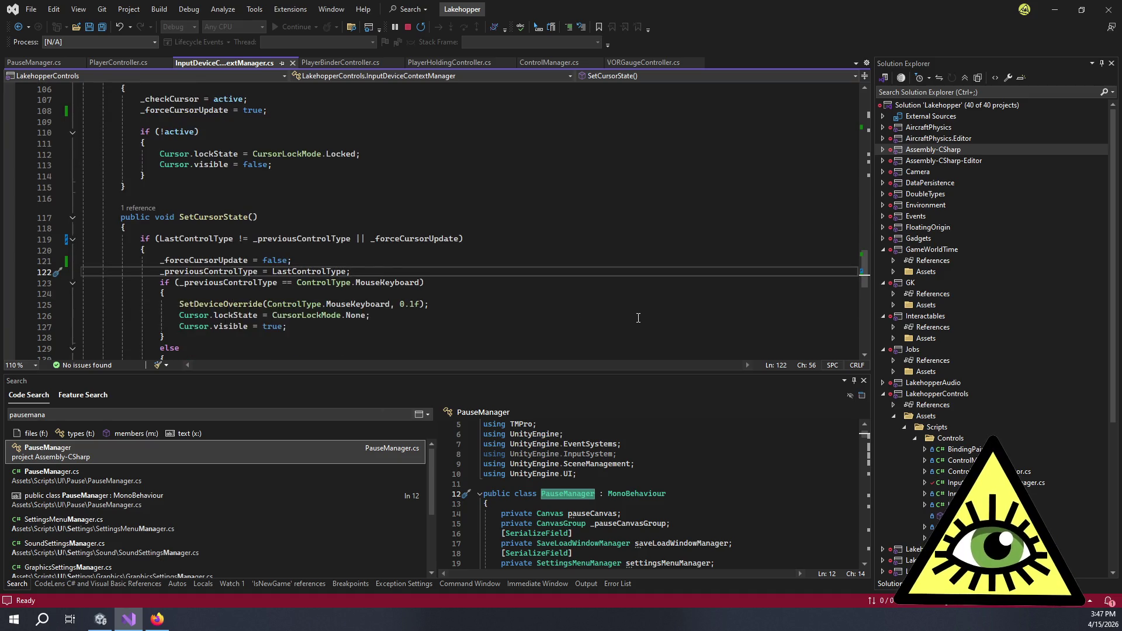
{"action": "scroll", "coordinate": [552, 301], "scroll_direction": "down", "scroll_amount": 5}
{"action": "scroll", "coordinate": [552, 301], "scroll_direction": "up", "scroll_amount": 12}
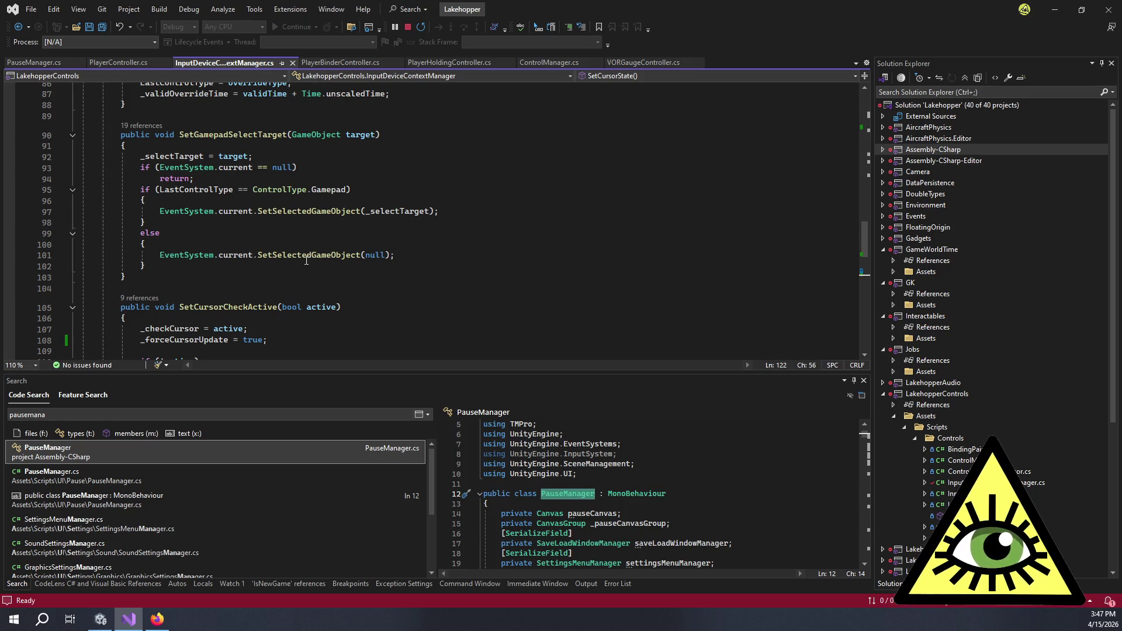
{"action": "scroll", "coordinate": [306, 258], "scroll_direction": "up", "scroll_amount": 5}
{"action": "scroll", "coordinate": [340, 213], "scroll_direction": "up", "scroll_amount": 5}
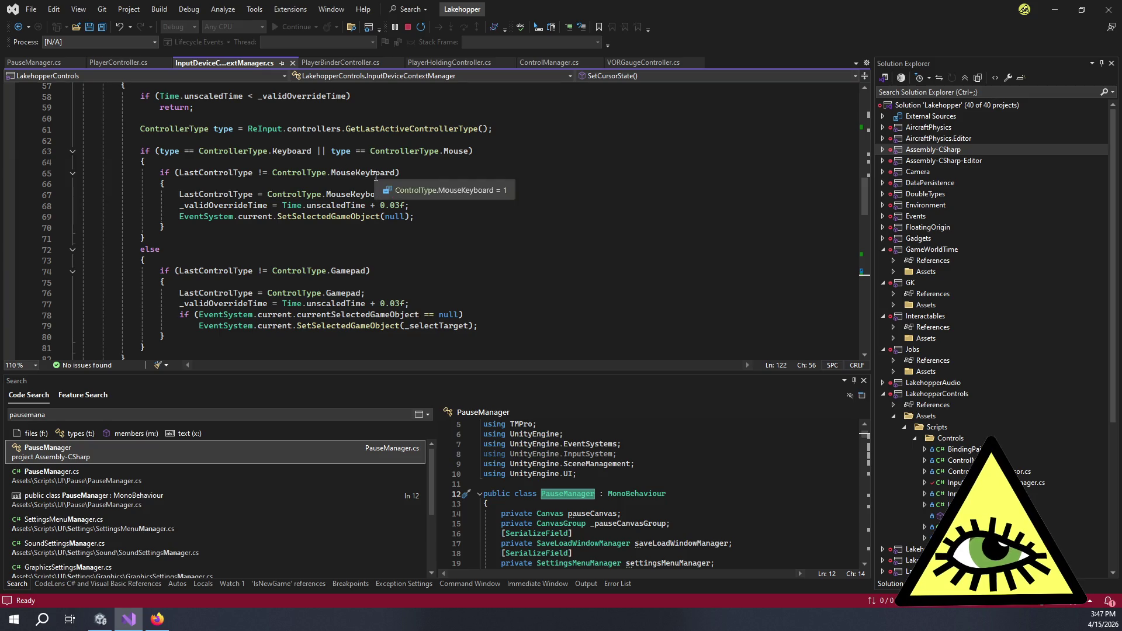
{"action": "scroll", "coordinate": [413, 156], "scroll_direction": "up", "scroll_amount": 5}
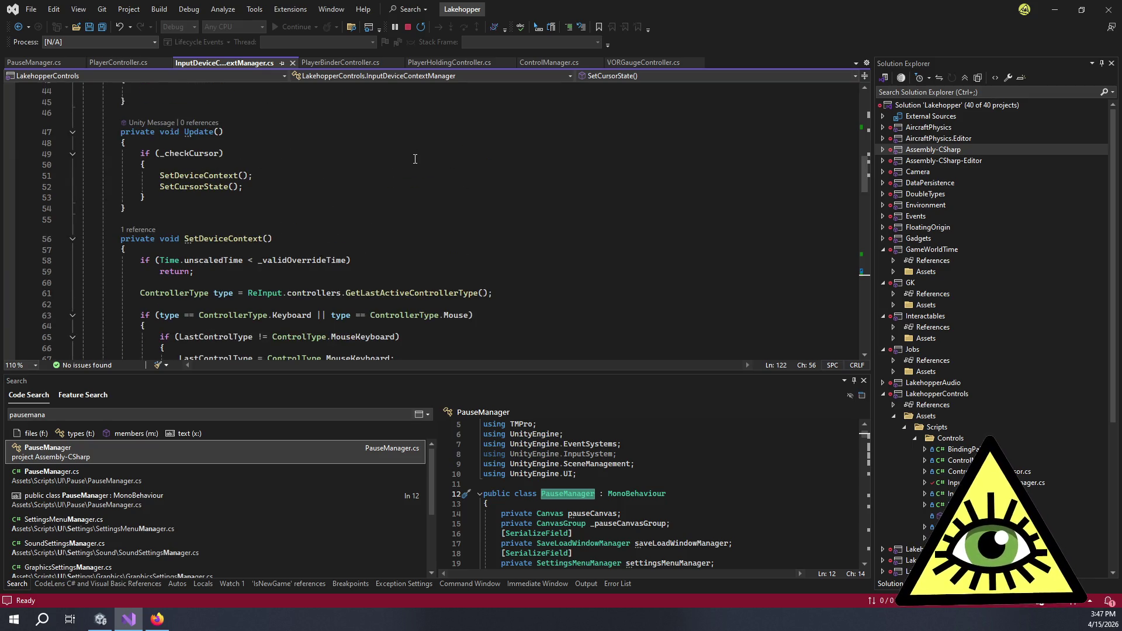
{"action": "scroll", "coordinate": [415, 158], "scroll_direction": "down", "scroll_amount": 4}
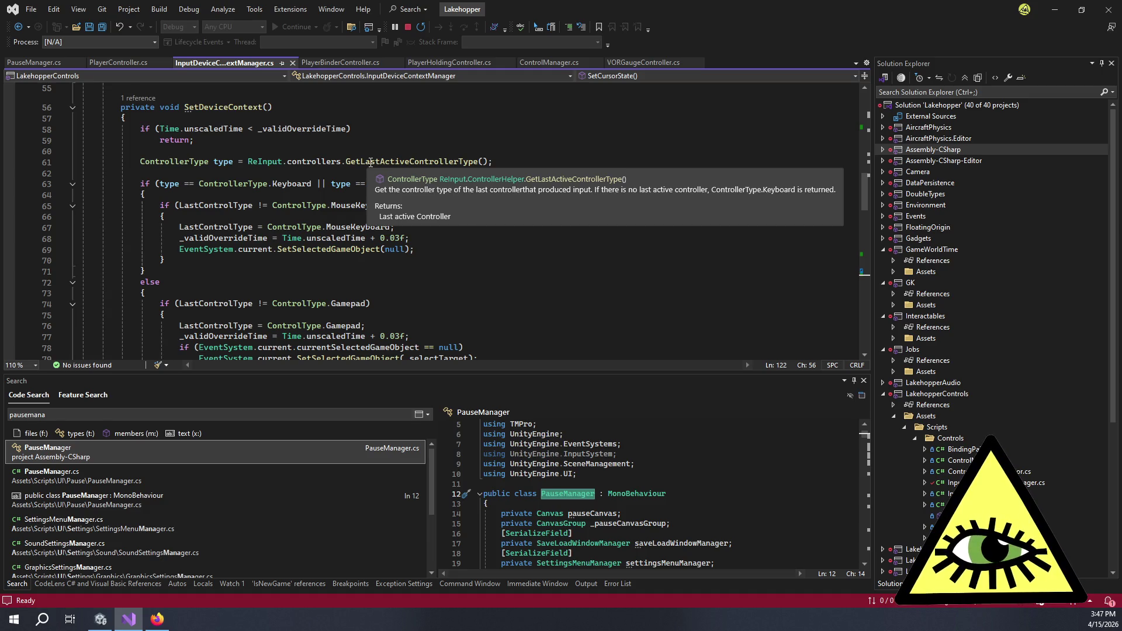
Show the Quick Info description for GetLastActiveControllerType on line 61.
{"action": "double_click", "coordinate": [369, 161]}
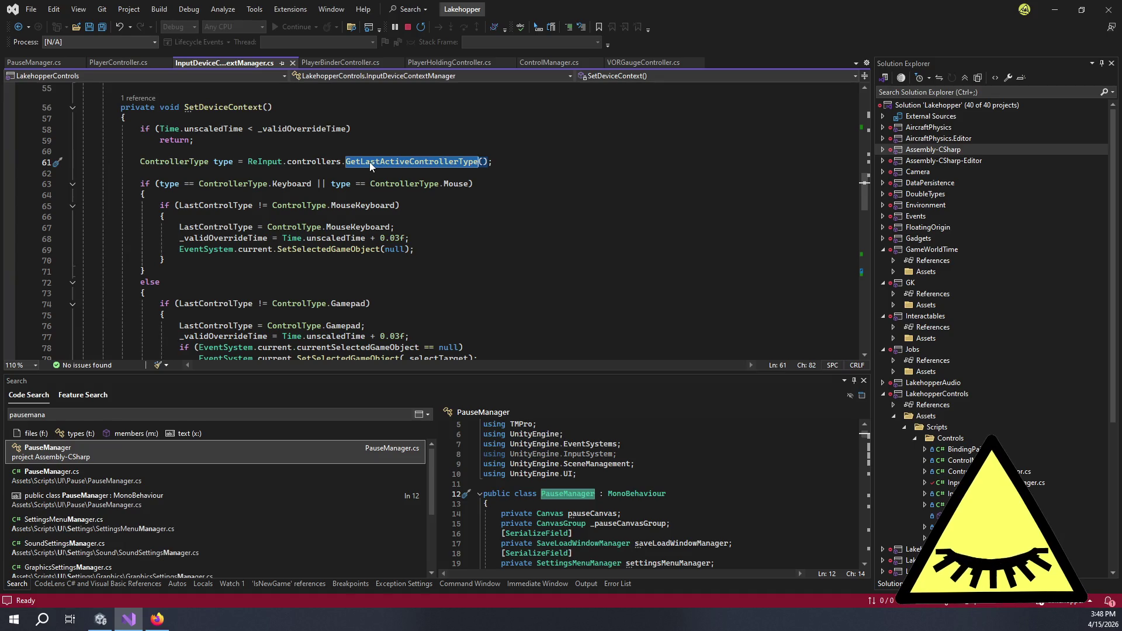
{"action": "left_click", "coordinate": [483, 161]}
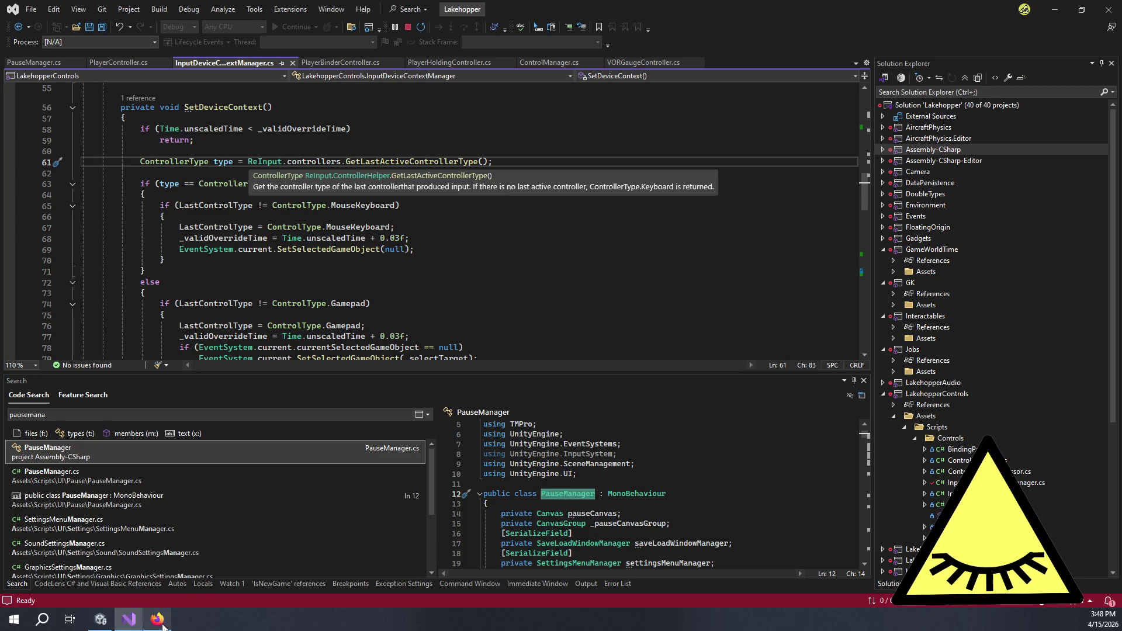
{"action": "mouse_move", "coordinate": [164, 626]}
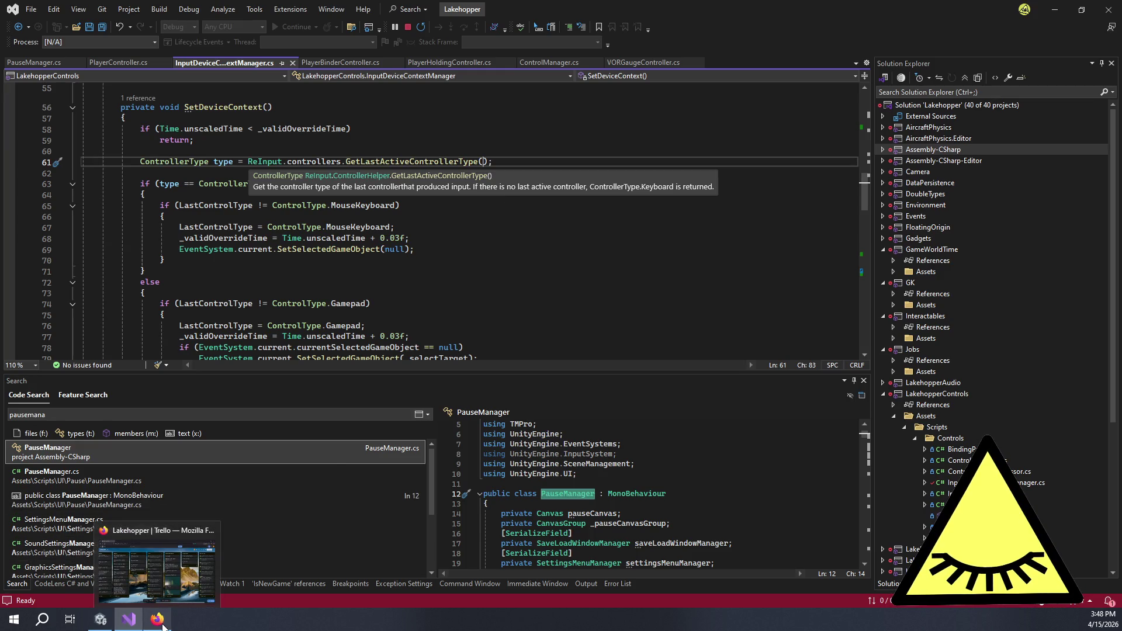
{"action": "double_click", "coordinate": [436, 163]}
Follow GetLastActiveControllerType's definition into decompiled Rewired code through two nested obfuscated calls.
{"action": "key", "text": "F12"}
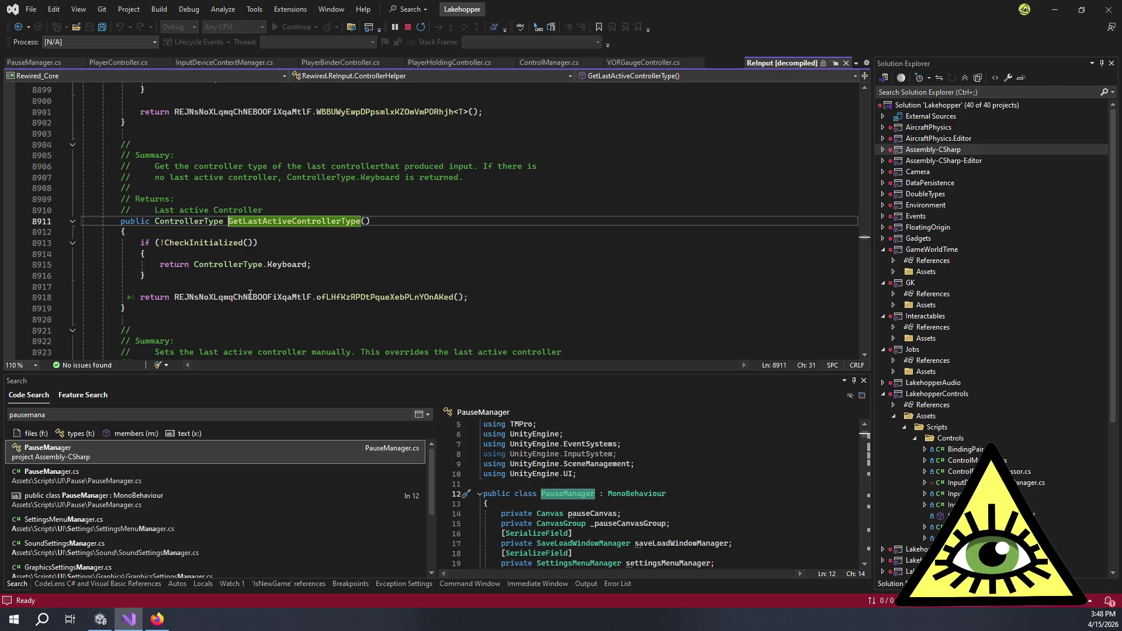
{"action": "mouse_move", "coordinate": [257, 297]}
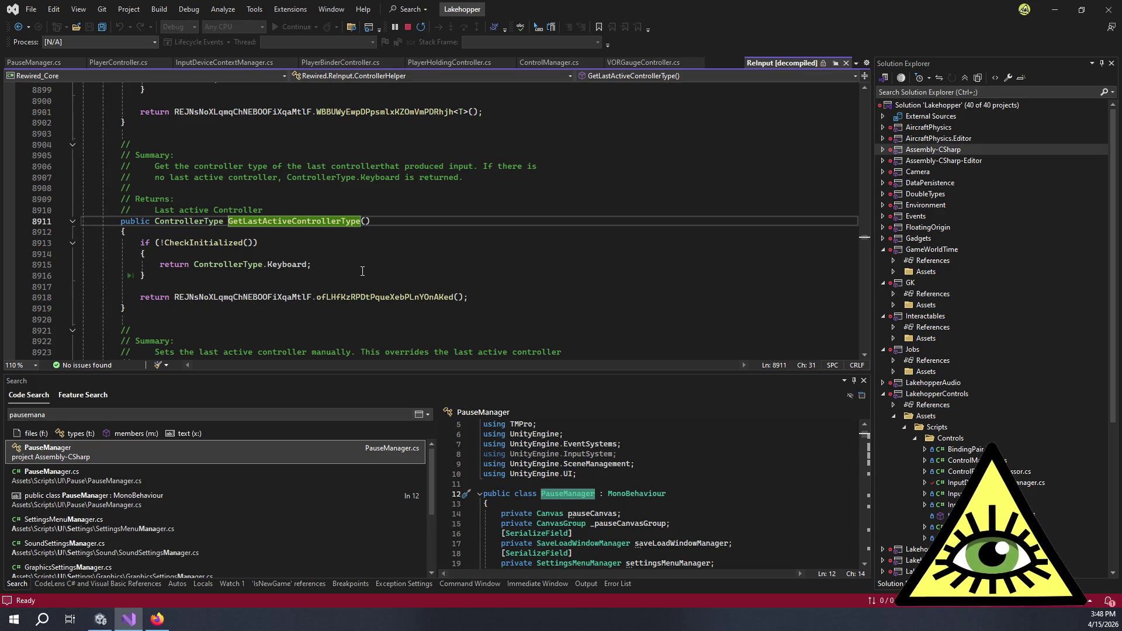
{"action": "left_click", "coordinate": [336, 278]}
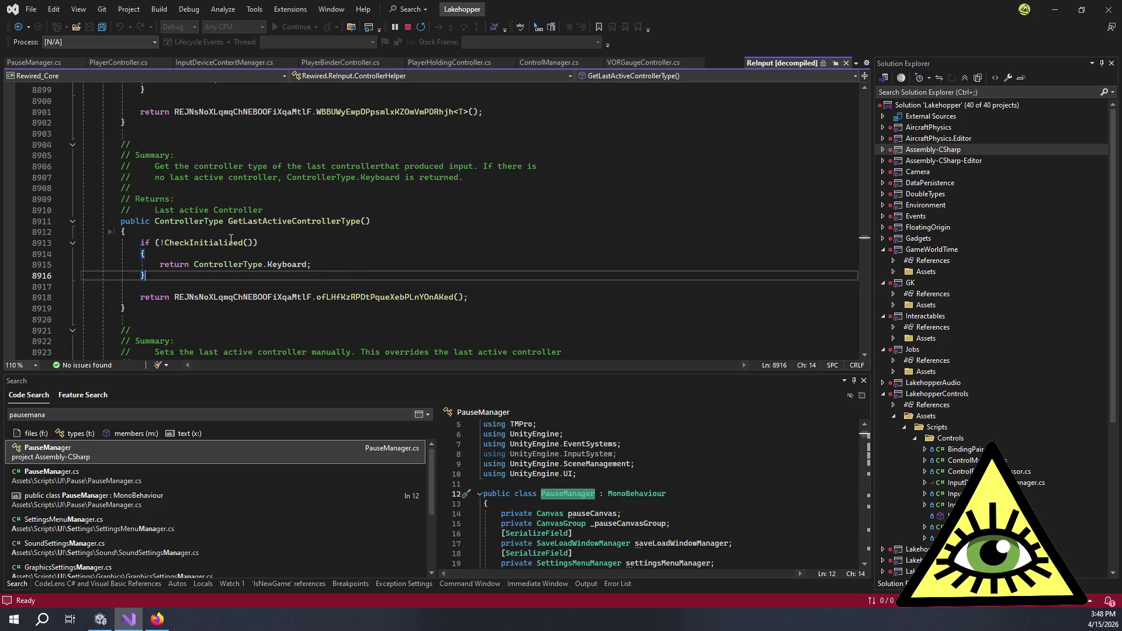
{"action": "double_click", "coordinate": [253, 296]}
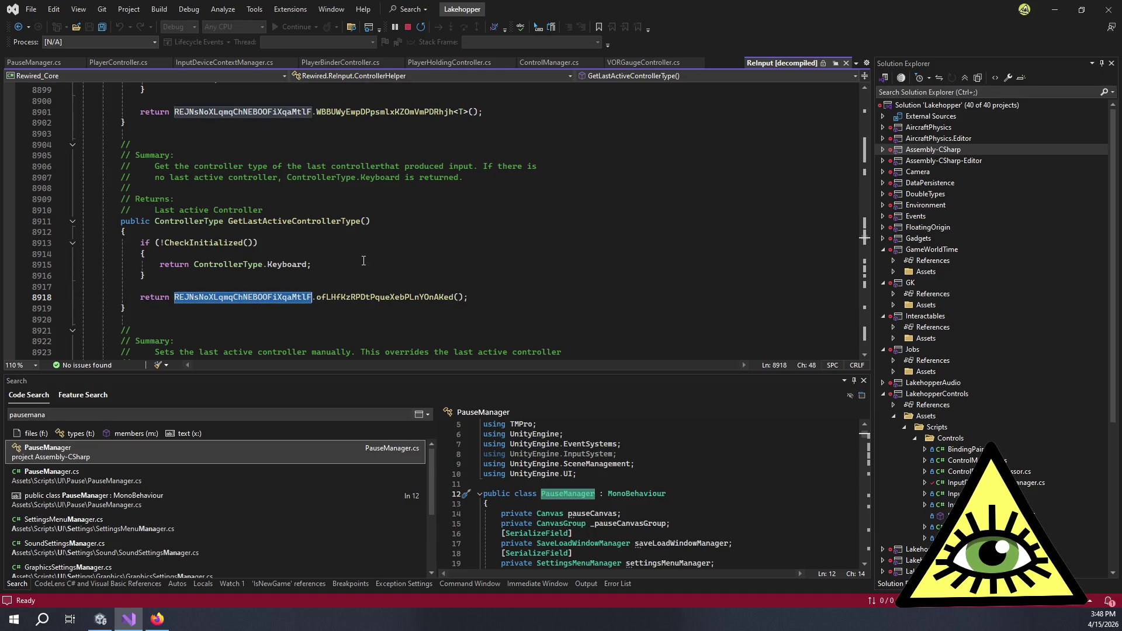
{"action": "double_click", "coordinate": [364, 297]}
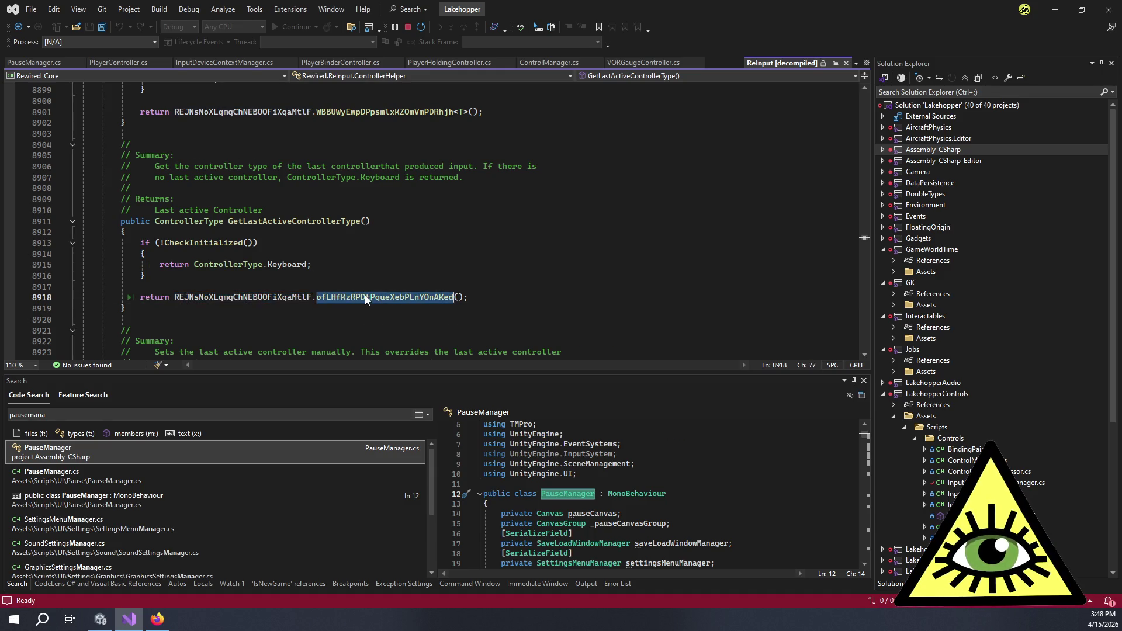
{"action": "key", "text": "F12"}
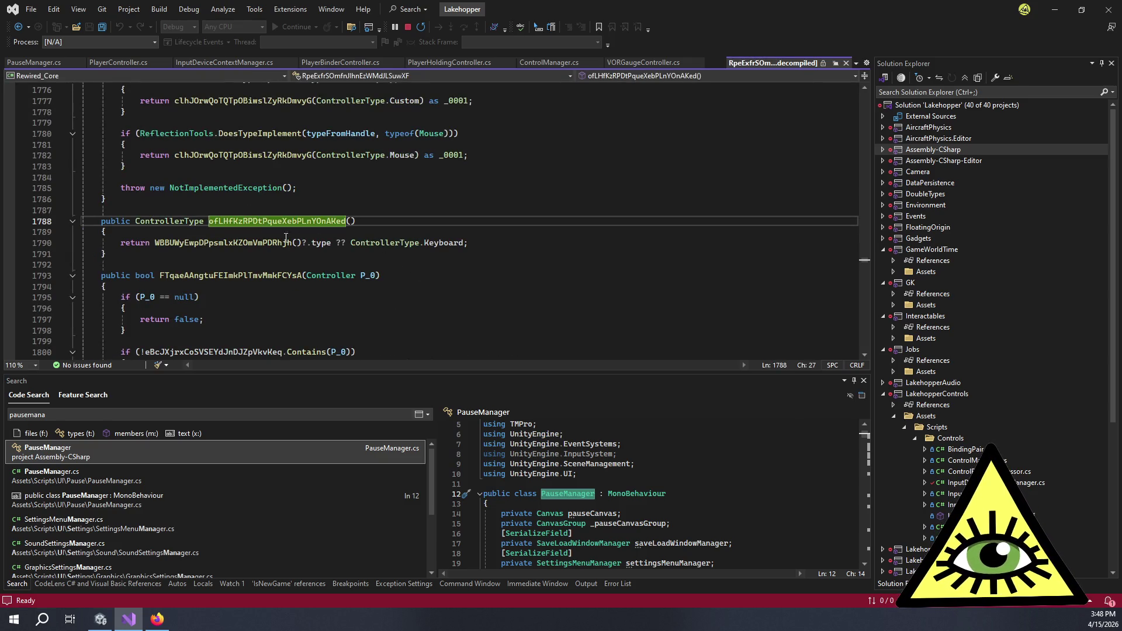
{"action": "double_click", "coordinate": [254, 243]}
{"action": "key", "text": "F12"}
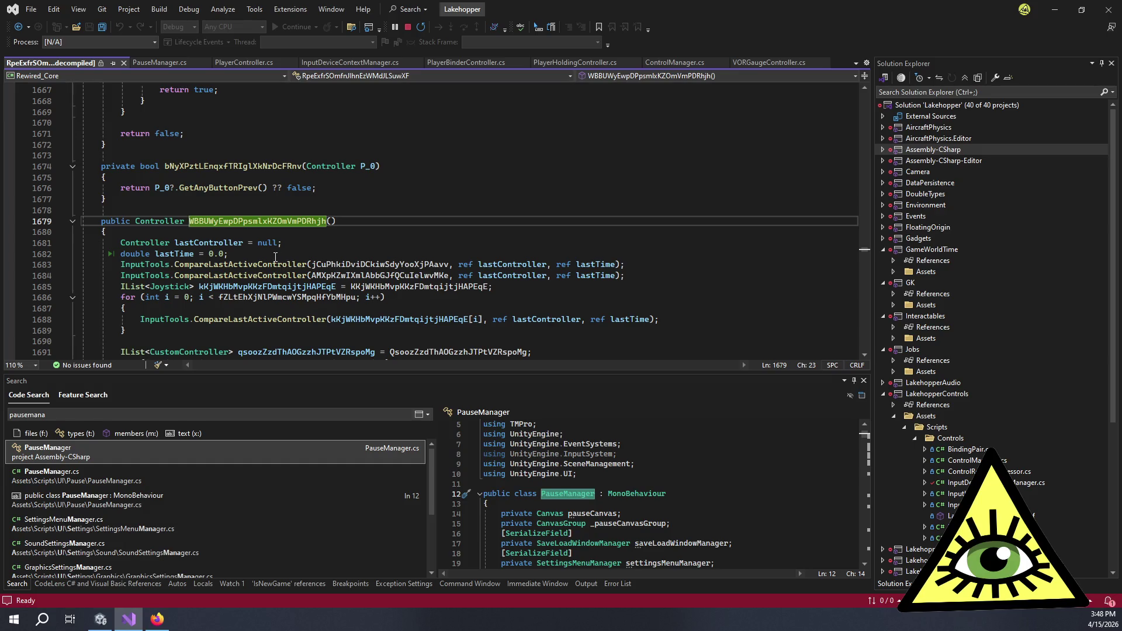
Read the decompiled Rewired method, then close it and return to line 65 of SetDeviceContext.
{"action": "scroll", "coordinate": [275, 257], "scroll_direction": "down", "scroll_amount": 1}
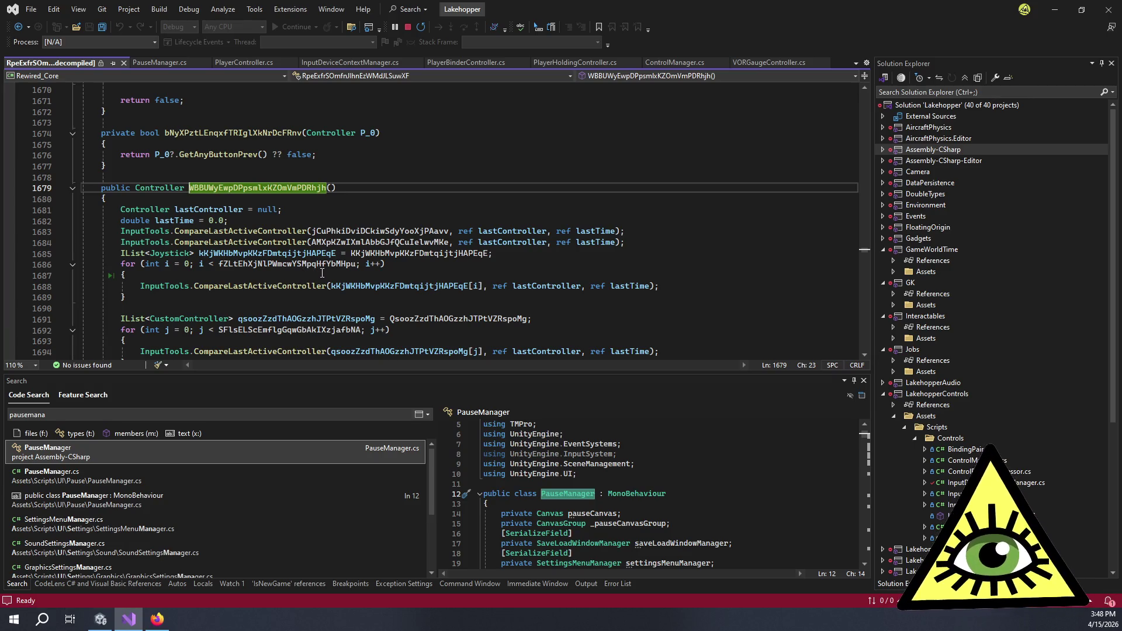
{"action": "mouse_move", "coordinate": [327, 282]}
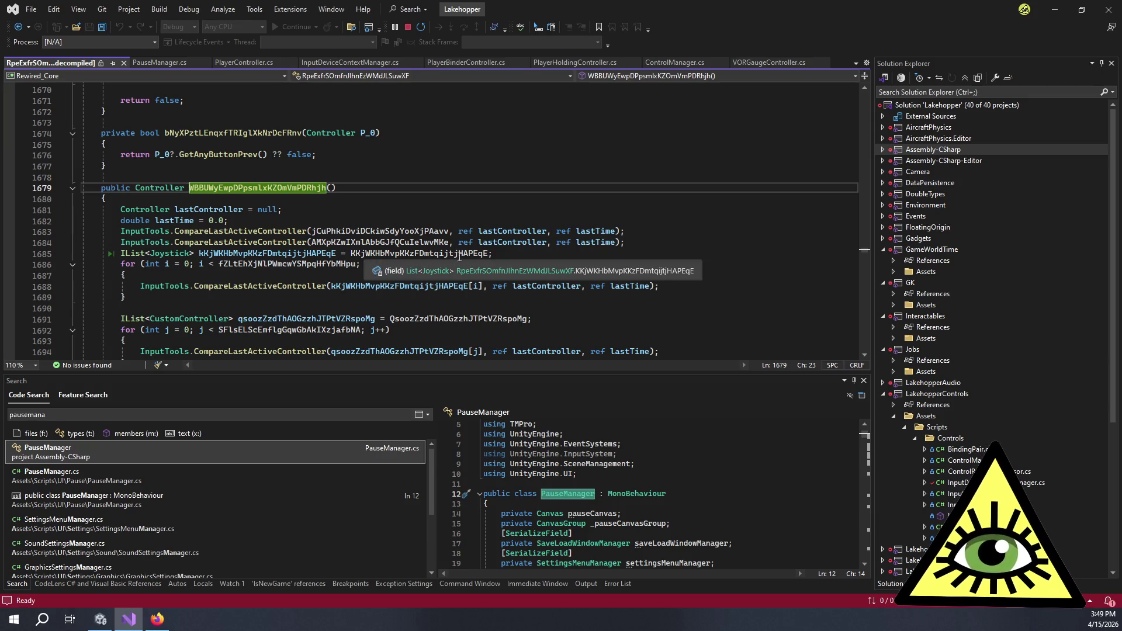
{"action": "scroll", "coordinate": [486, 212], "scroll_direction": "down", "scroll_amount": 3}
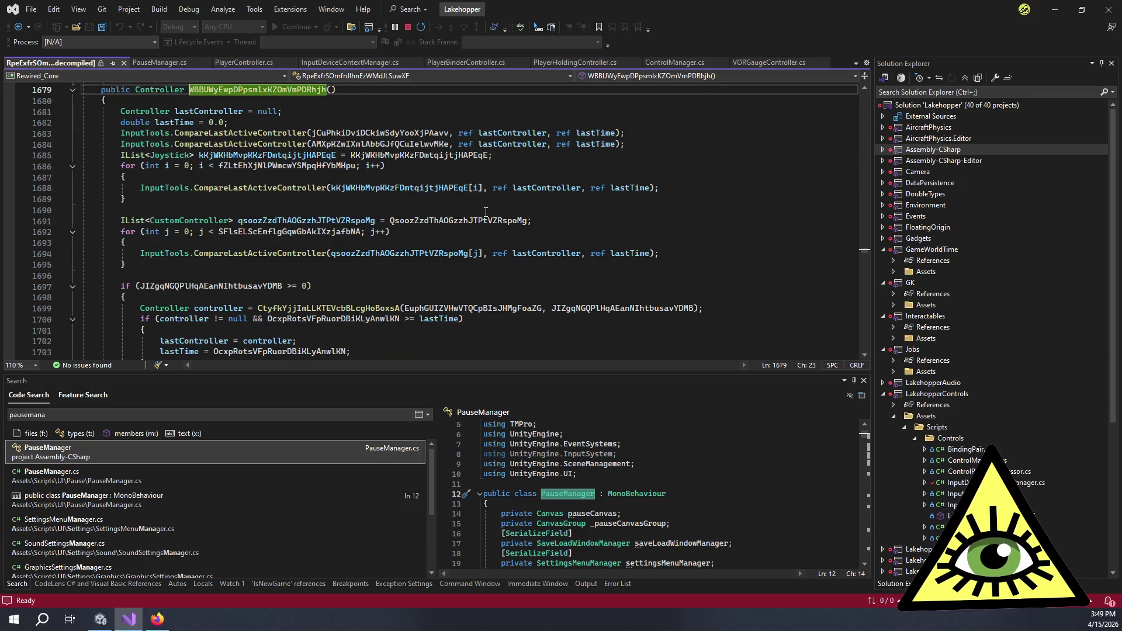
{"action": "scroll", "coordinate": [485, 212], "scroll_direction": "down", "scroll_amount": 2}
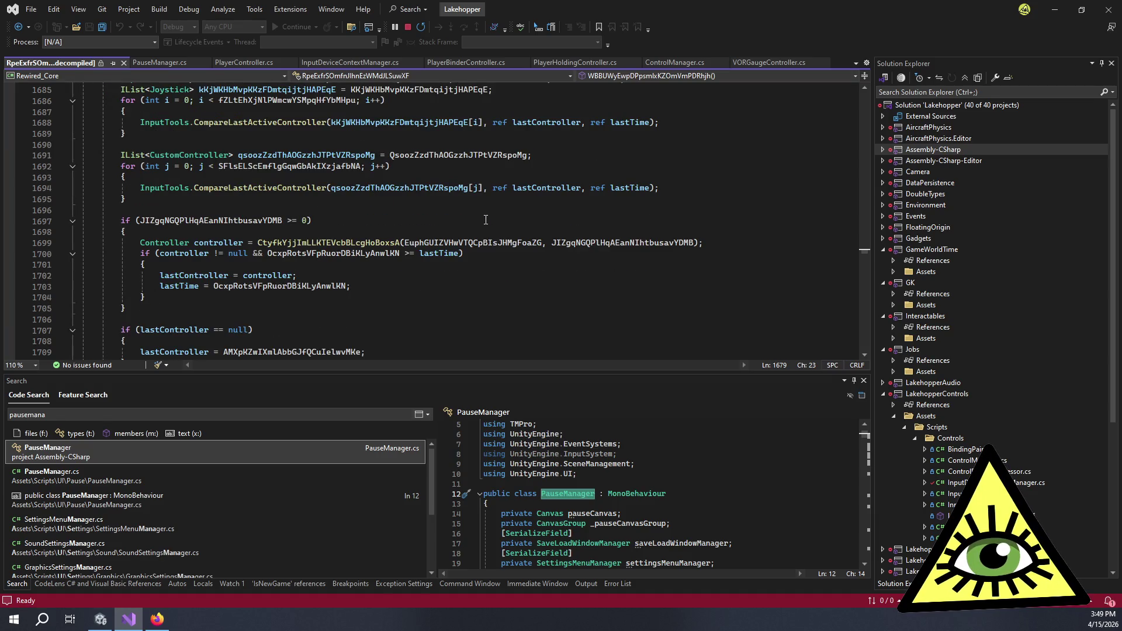
{"action": "scroll", "coordinate": [486, 220], "scroll_direction": "up", "scroll_amount": 4}
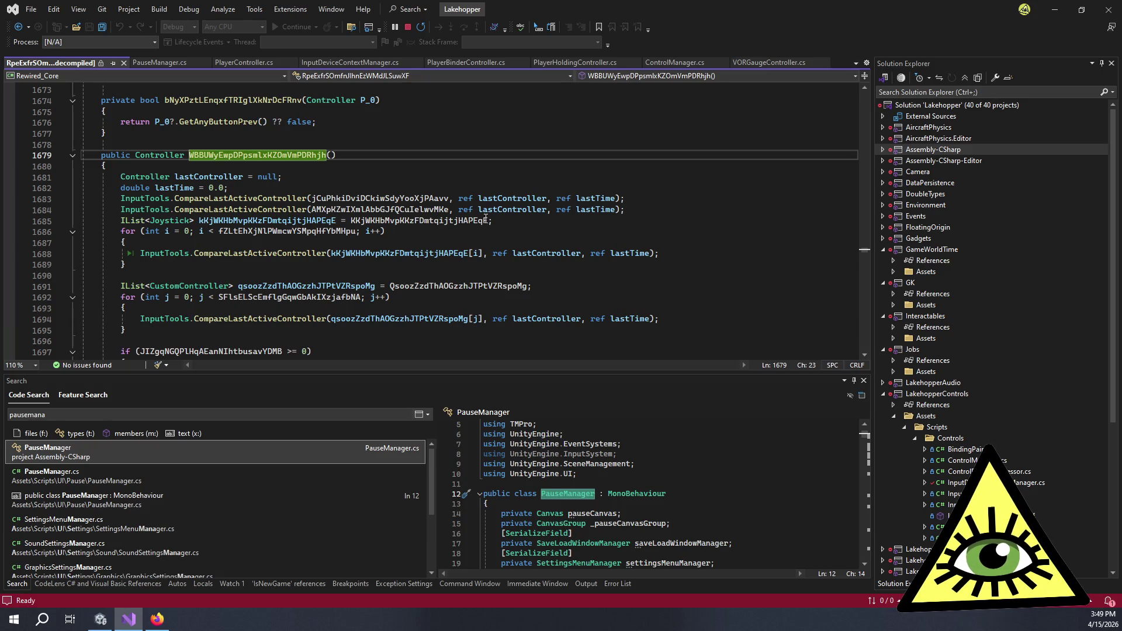
{"action": "scroll", "coordinate": [486, 219], "scroll_direction": "down", "scroll_amount": 3}
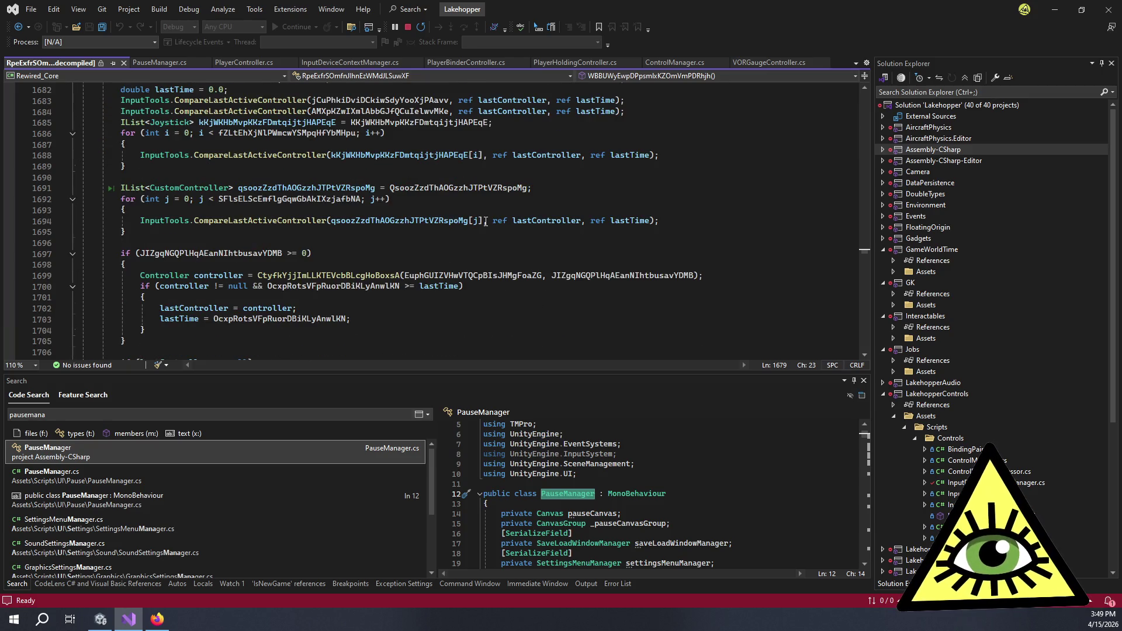
{"action": "scroll", "coordinate": [485, 221], "scroll_direction": "down", "scroll_amount": 6}
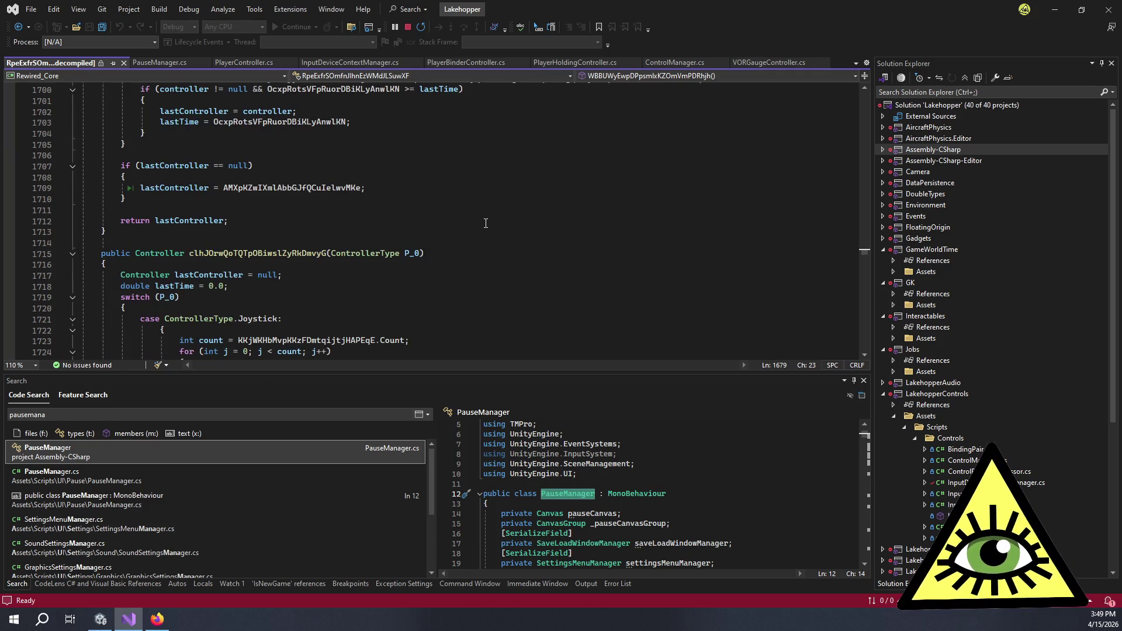
{"action": "scroll", "coordinate": [485, 223], "scroll_direction": "up", "scroll_amount": 4}
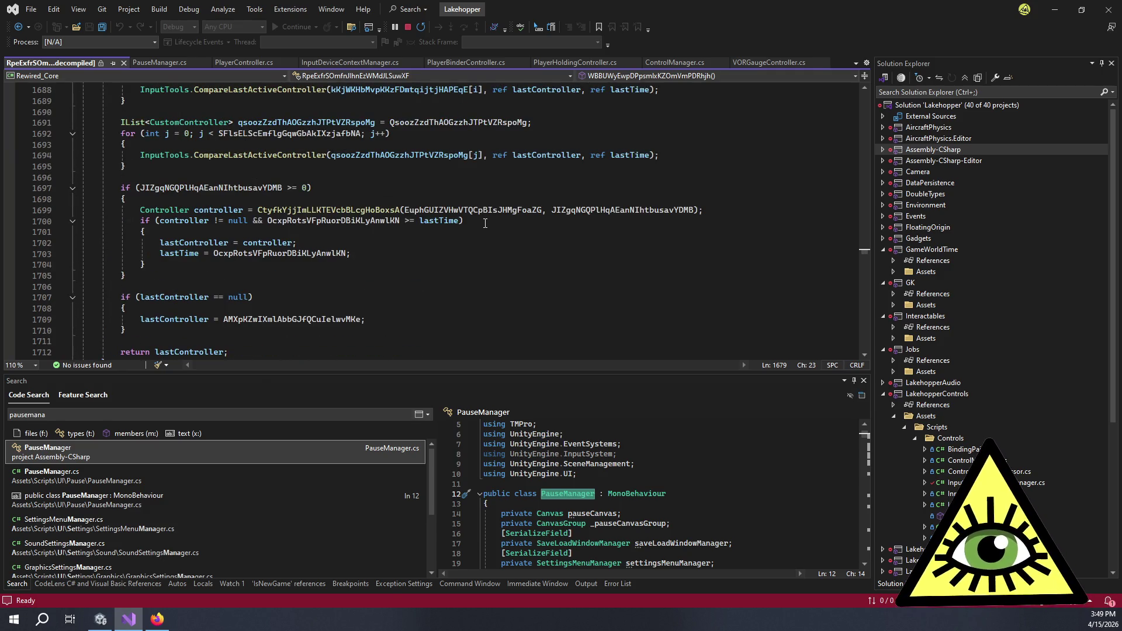
{"action": "scroll", "coordinate": [485, 223], "scroll_direction": "up", "scroll_amount": 4}
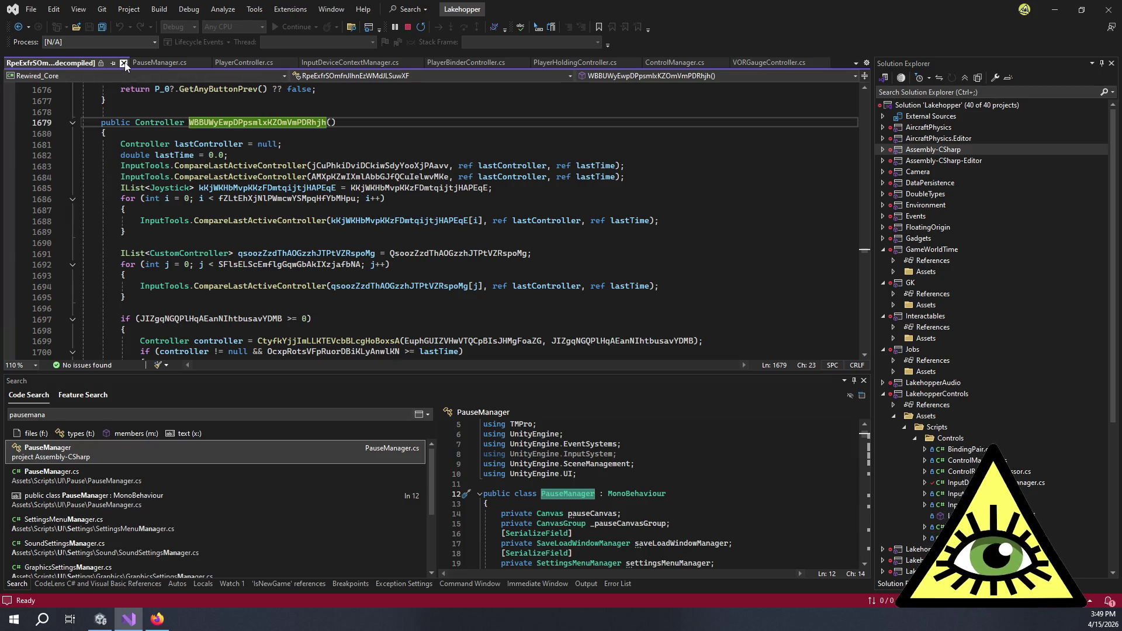
{"action": "key", "text": "ctrl+minus"}
{"action": "left_click", "coordinate": [531, 201]}
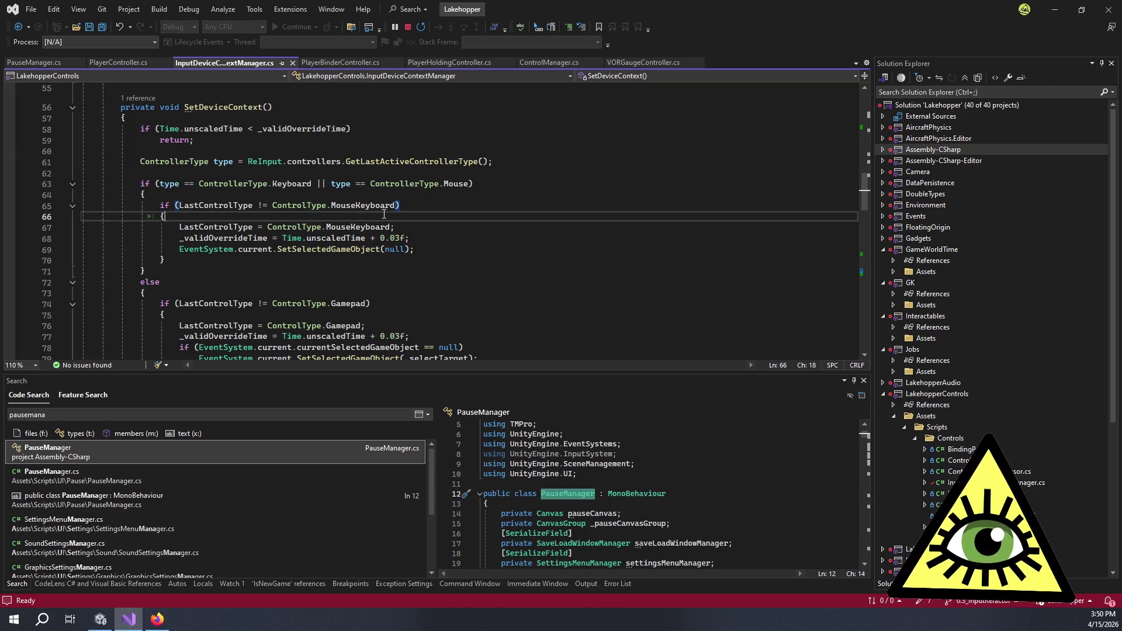
Review line 69 in SetDeviceContext's keyboard branch, then switch to the Unity editor.
{"action": "left_click", "coordinate": [427, 250]}
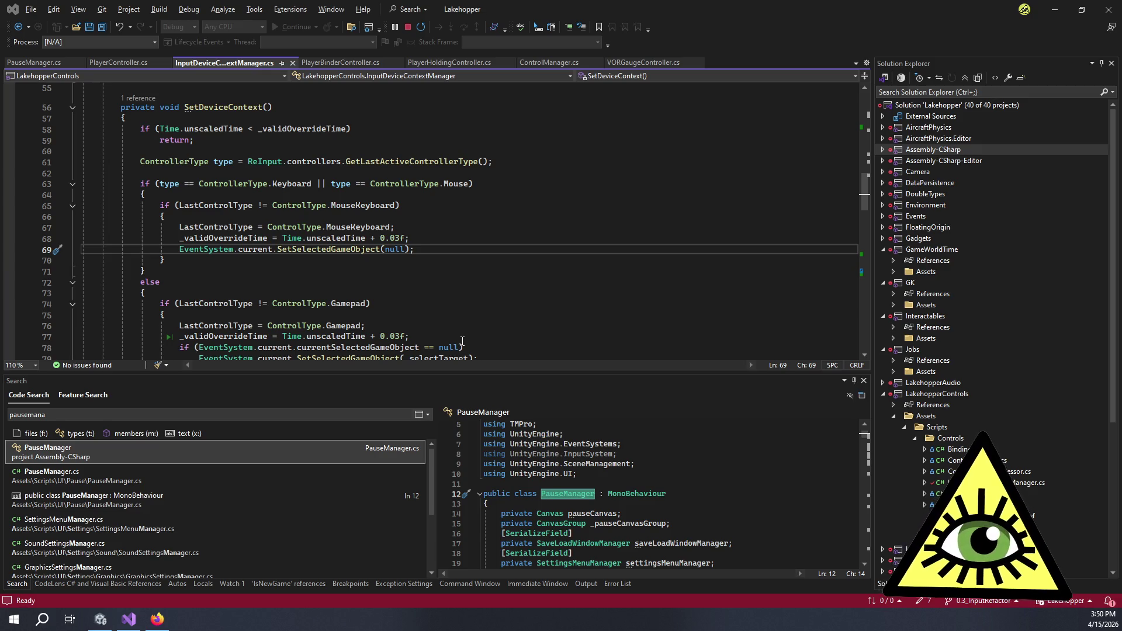
{"action": "key", "text": "alt+Tab"}
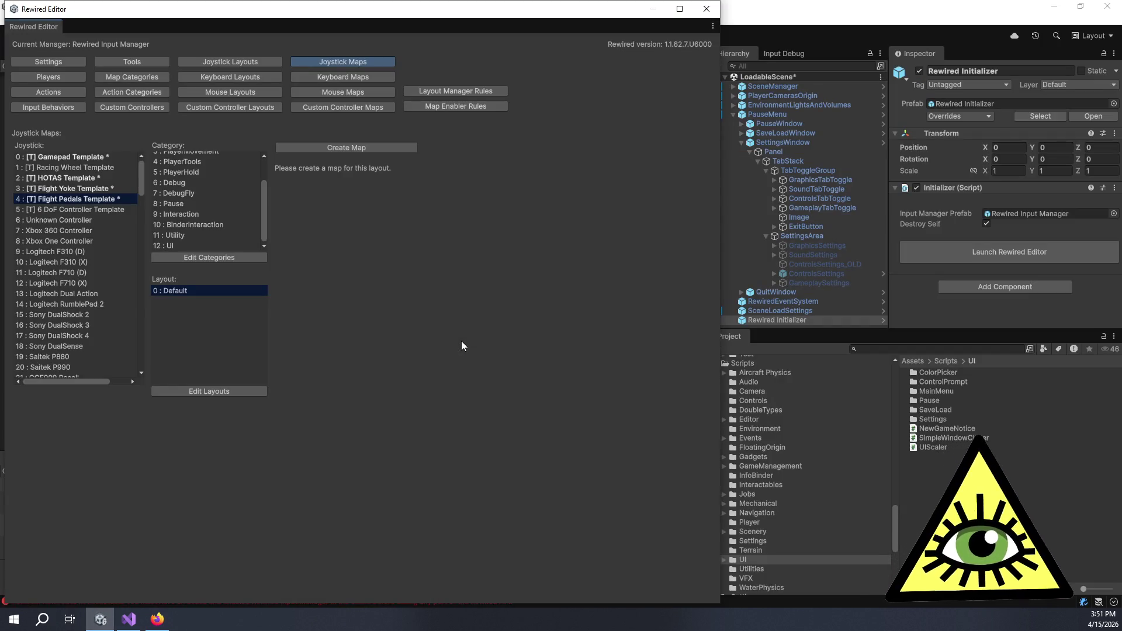
Close the Rewired Editor, enlarge the Console and clear its Rewired errors.
{"action": "left_click", "coordinate": [707, 9]}
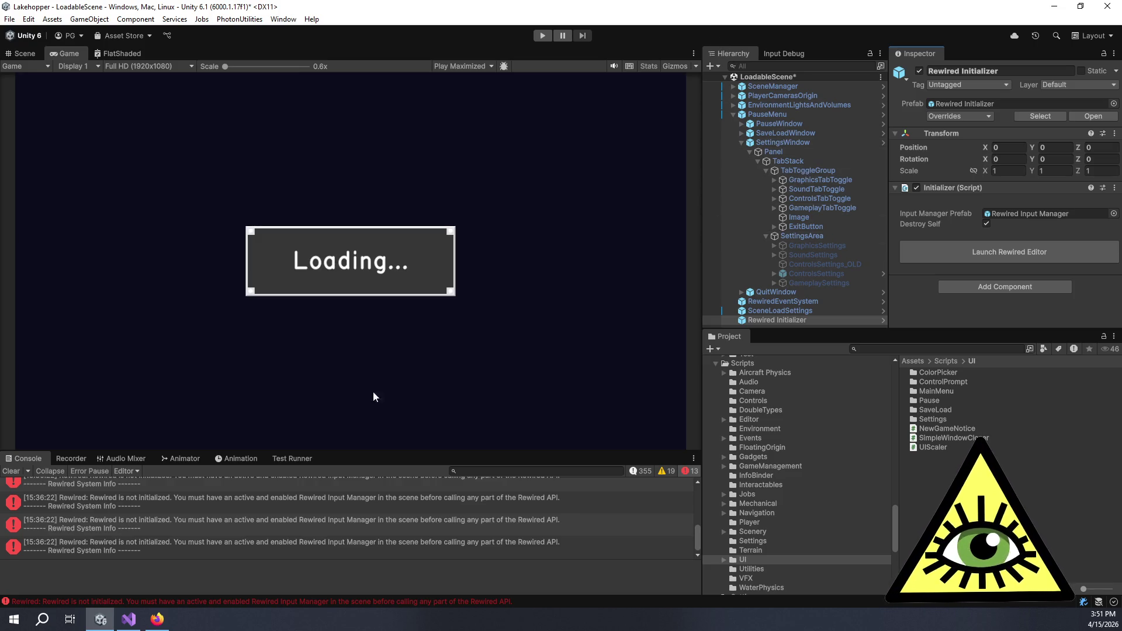
{"action": "mouse_move", "coordinate": [345, 451]}
{"action": "left_mouse_down"}
{"action": "mouse_move", "coordinate": [353, 406]}
{"action": "mouse_move", "coordinate": [342, 387]}
{"action": "left_mouse_up"}
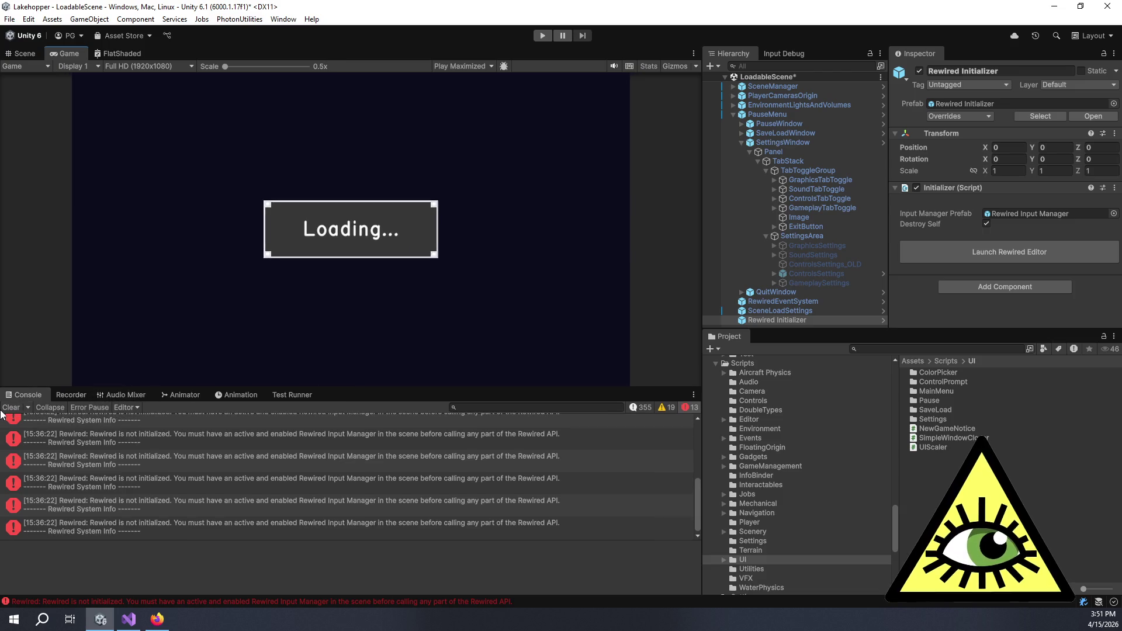
{"action": "left_click", "coordinate": [10, 407]}
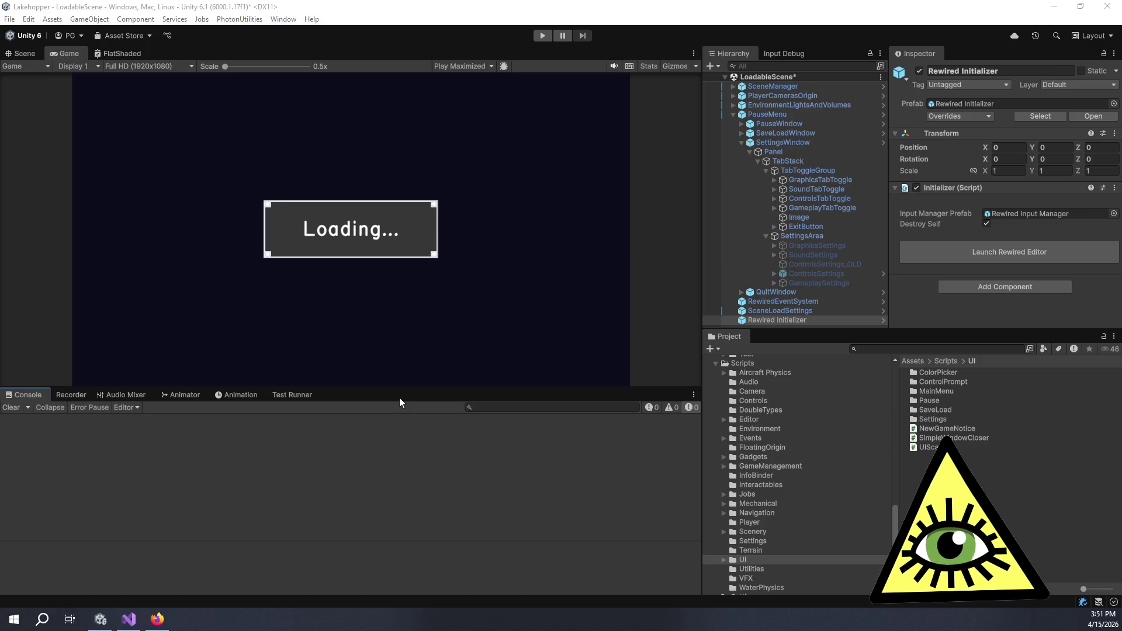
Glance at the Trello board, return to Unity and save LoadableScene.
{"action": "key", "text": "alt+Tab"}
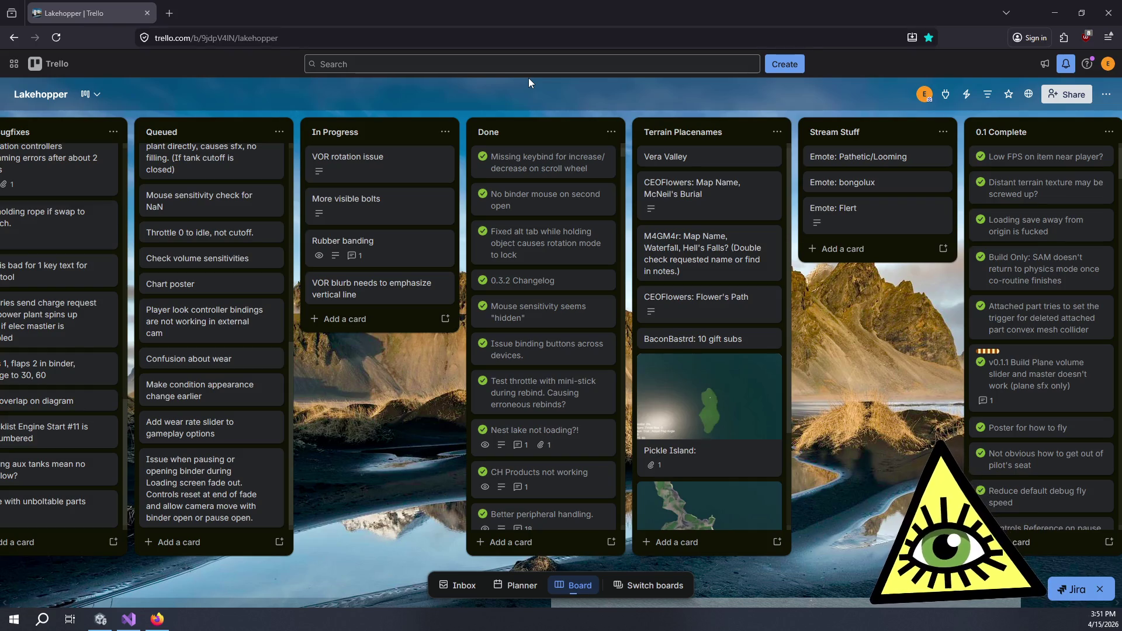
{"action": "key", "text": "alt+Tab"}
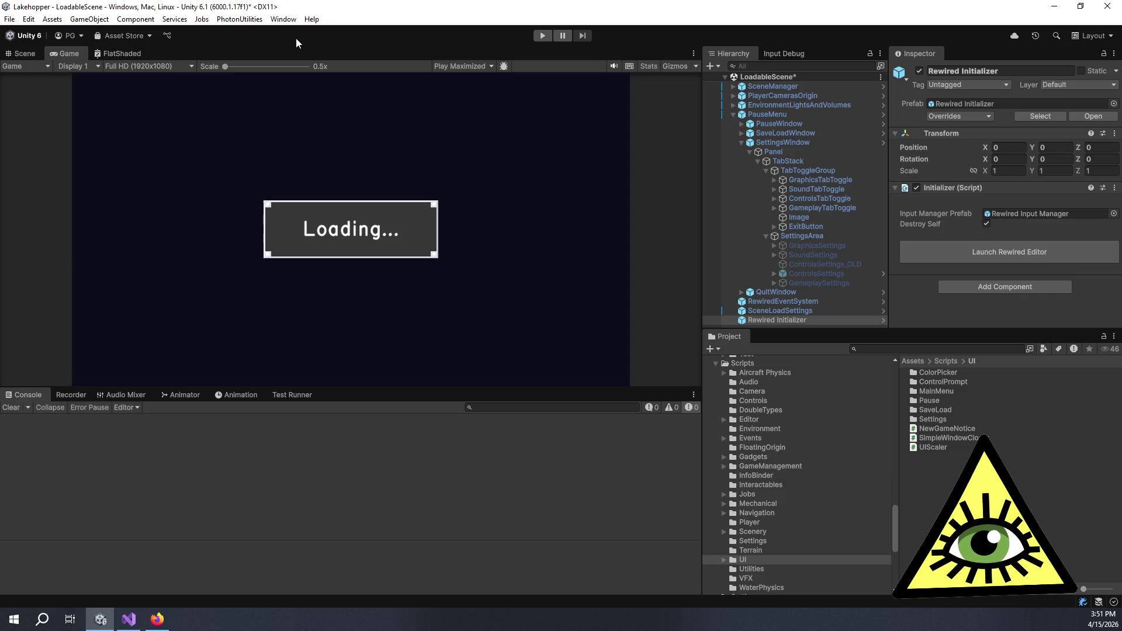
{"action": "key", "text": "ctrl+s"}
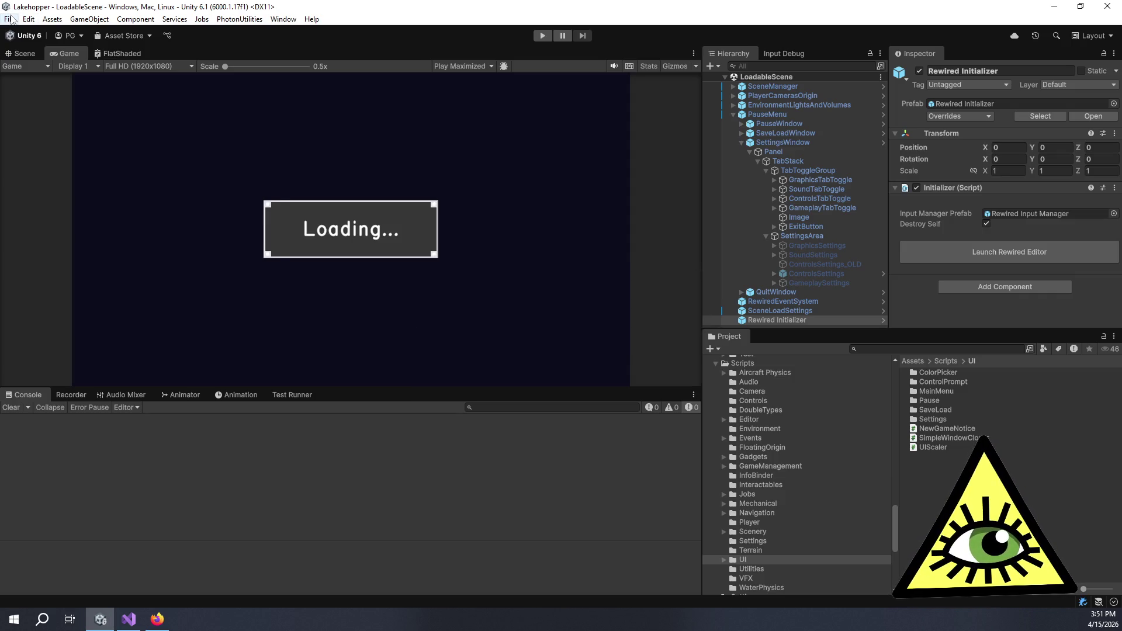
Enable Development Build in the Windows build profile, cancelling the build folder picker.
{"action": "left_click", "coordinate": [11, 20]}
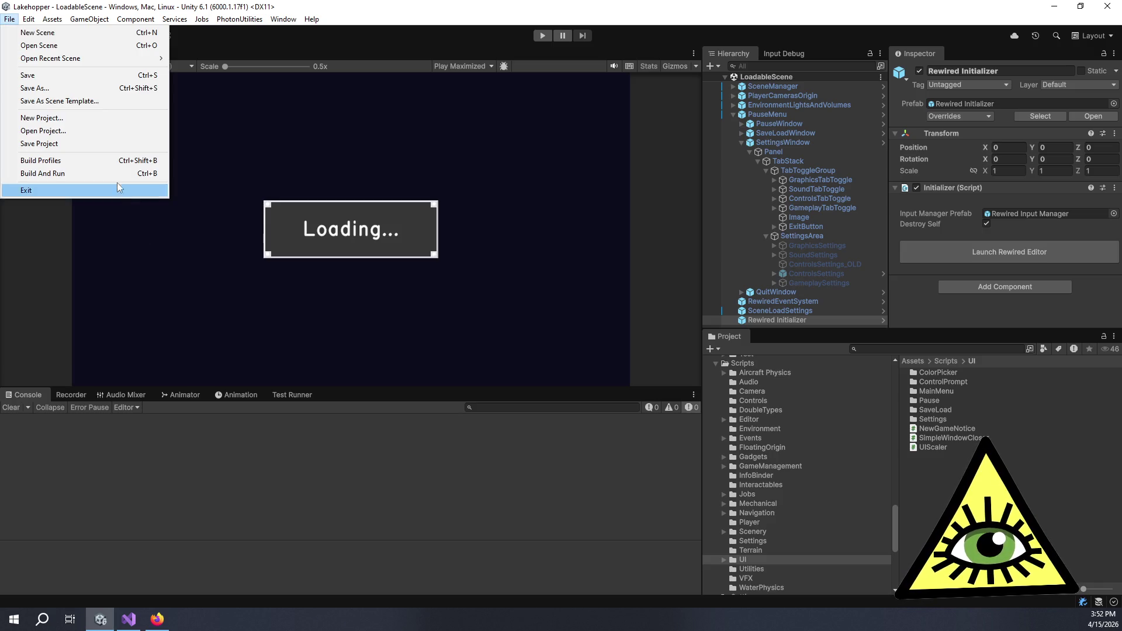
{"action": "left_click", "coordinate": [115, 167]}
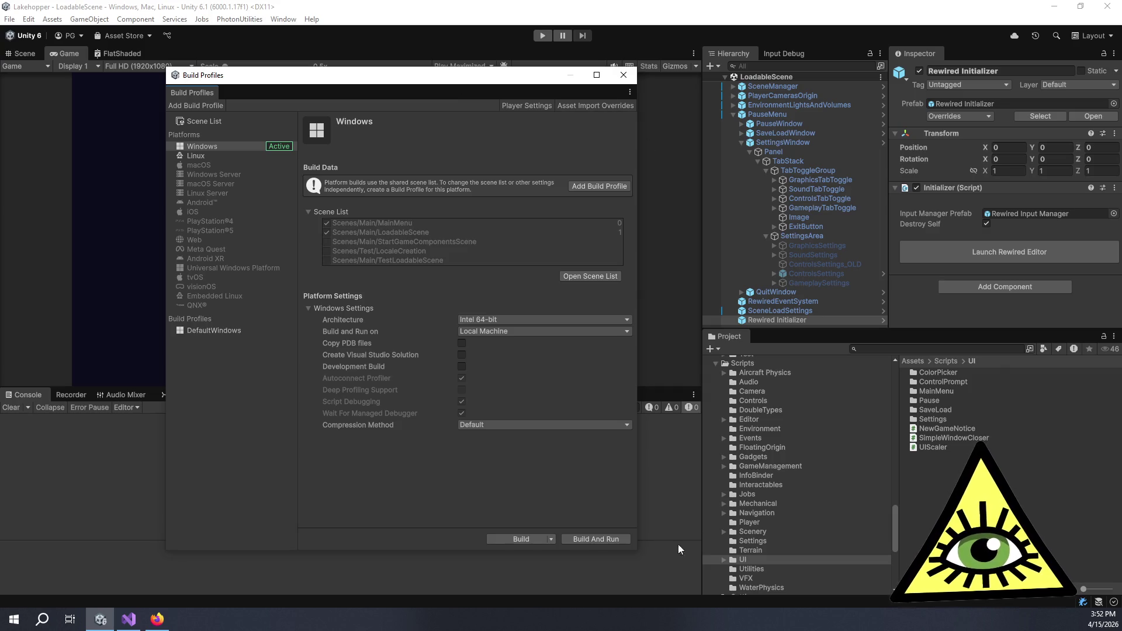
{"action": "left_click", "coordinate": [522, 539]}
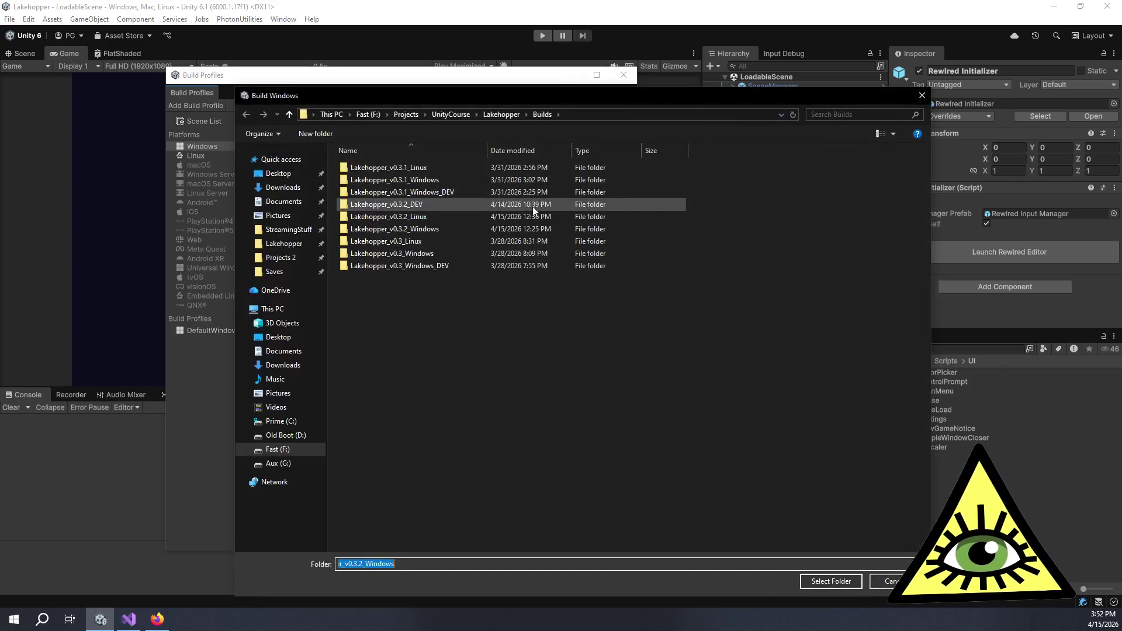
{"action": "left_click_drag", "start_coordinate": [496, 90], "coordinate": [495, 94]}
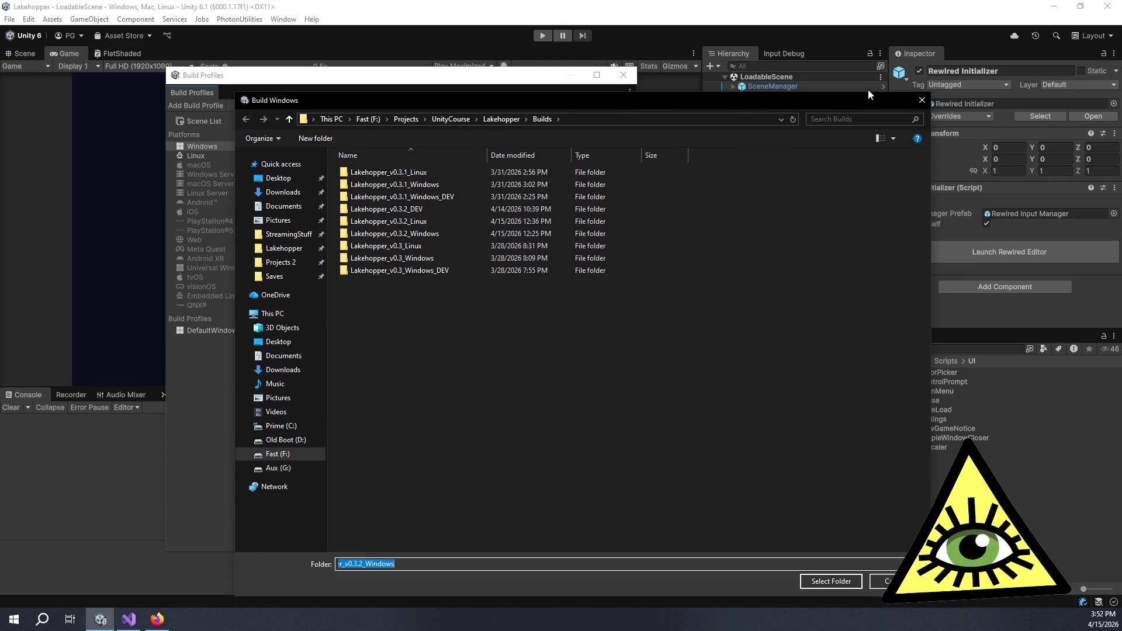
{"action": "left_click", "coordinate": [922, 100]}
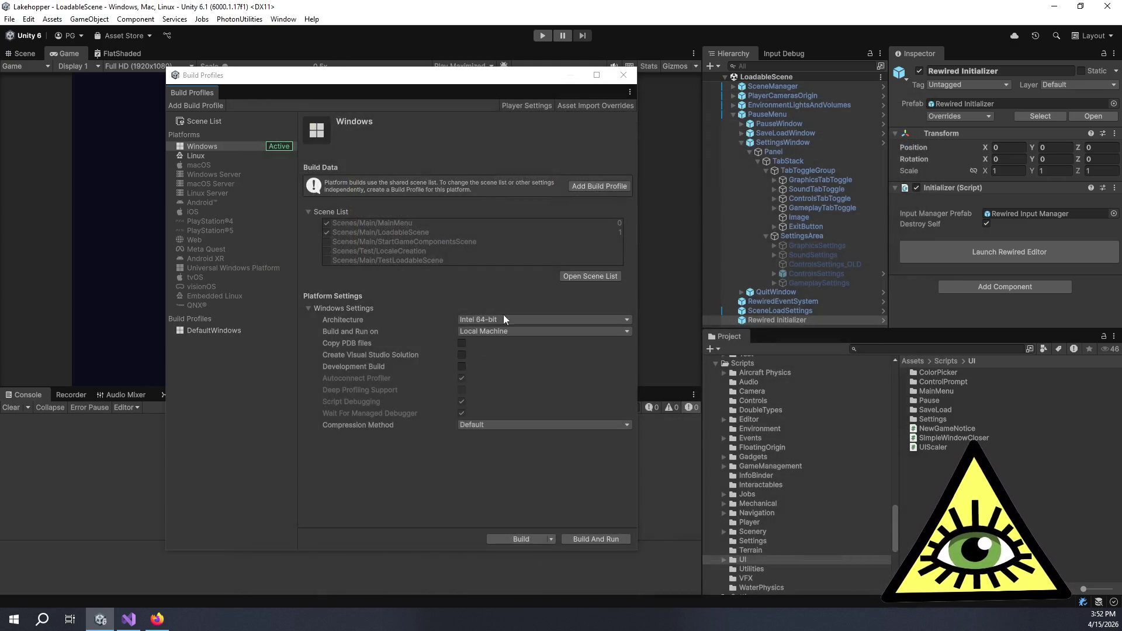
{"action": "left_click", "coordinate": [462, 367]}
{"action": "left_click", "coordinate": [527, 539]}
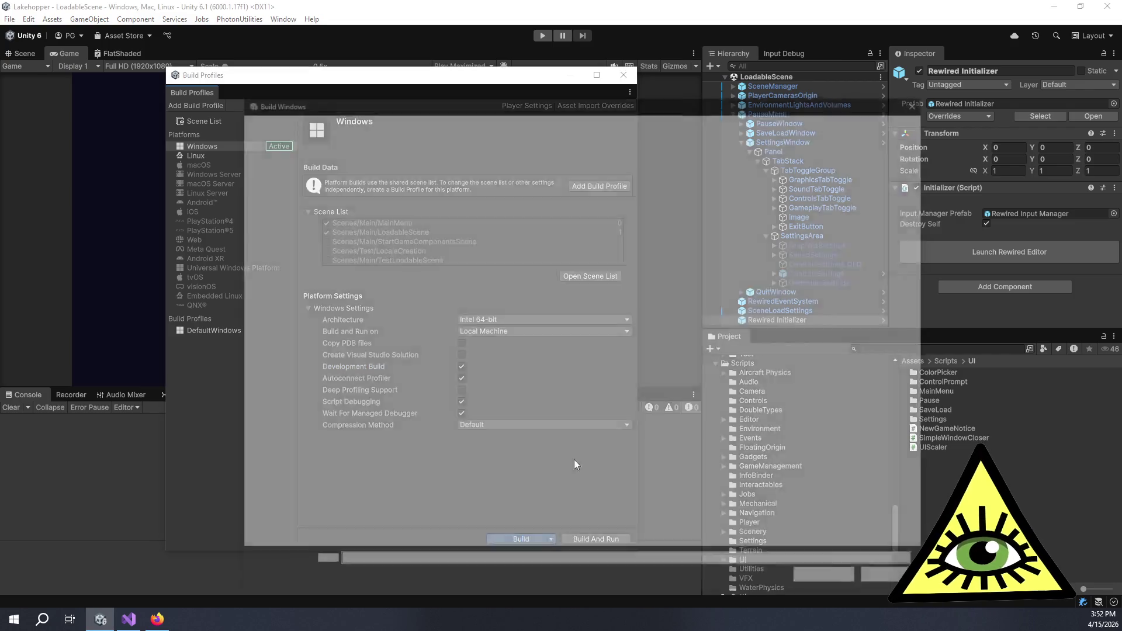
{"action": "key", "text": "Escape"}
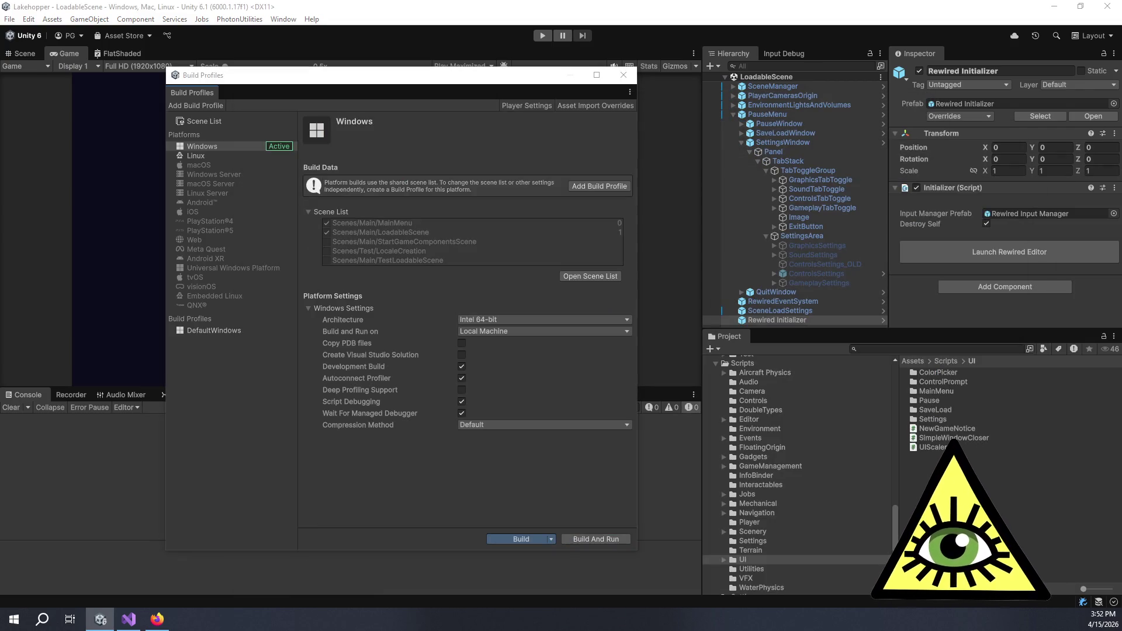